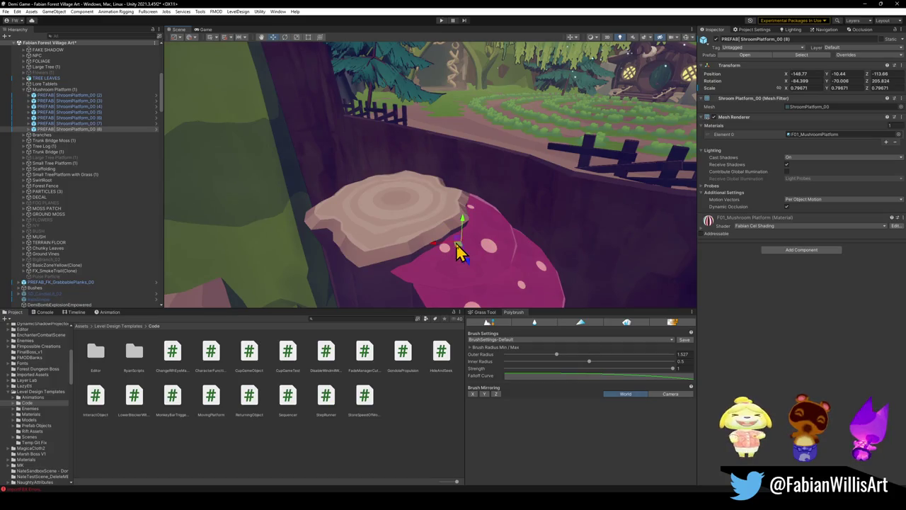
Raise ShroomPlatform_00 (8) higher and spin it around its vertical axis
mouse_move(465, 222)
left_mouse_down()
mouse_move(470, 157)
mouse_move(472, 210)
mouse_move(463, 202)
mouse_move(471, 177)
mouse_move(461, 204)
mouse_move(521, 186)
left_mouse_up()
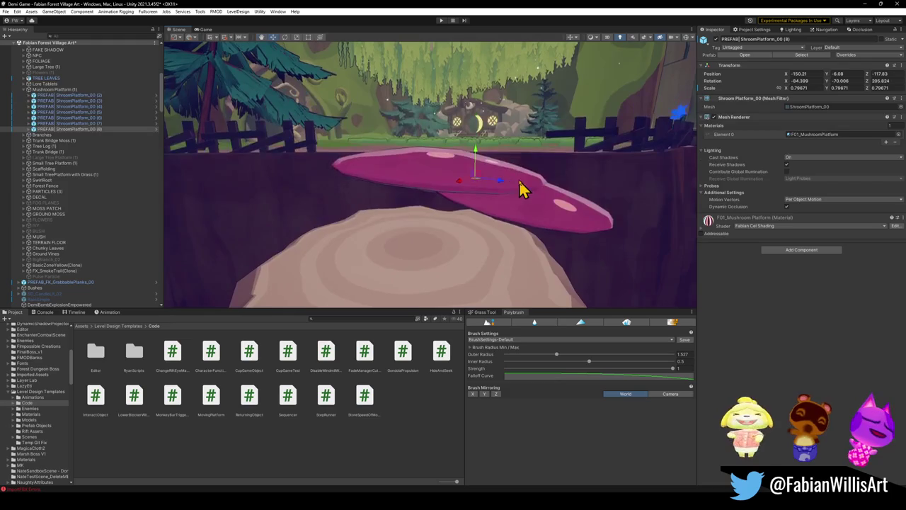
mouse_move(465, 162)
left_mouse_down()
mouse_move(461, 172)
mouse_move(480, 170)
mouse_move(489, 182)
mouse_move(492, 239)
mouse_move(489, 218)
mouse_move(429, 202)
mouse_move(437, 187)
mouse_move(427, 191)
mouse_move(429, 129)
left_mouse_up()
key("w")
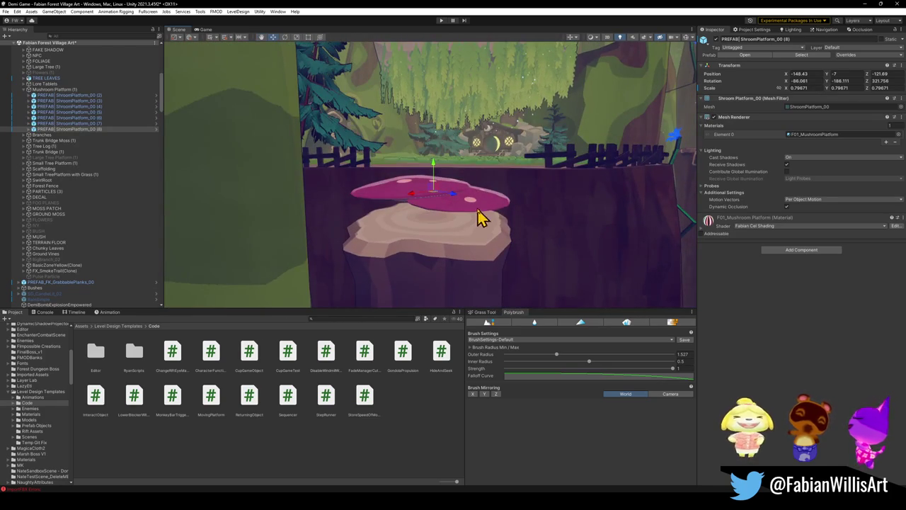
mouse_move(434, 170)
left_mouse_down()
mouse_move(437, 158)
mouse_move(457, 203)
mouse_move(401, 192)
mouse_move(495, 208)
mouse_move(496, 228)
mouse_move(486, 191)
left_mouse_up()
key("e")
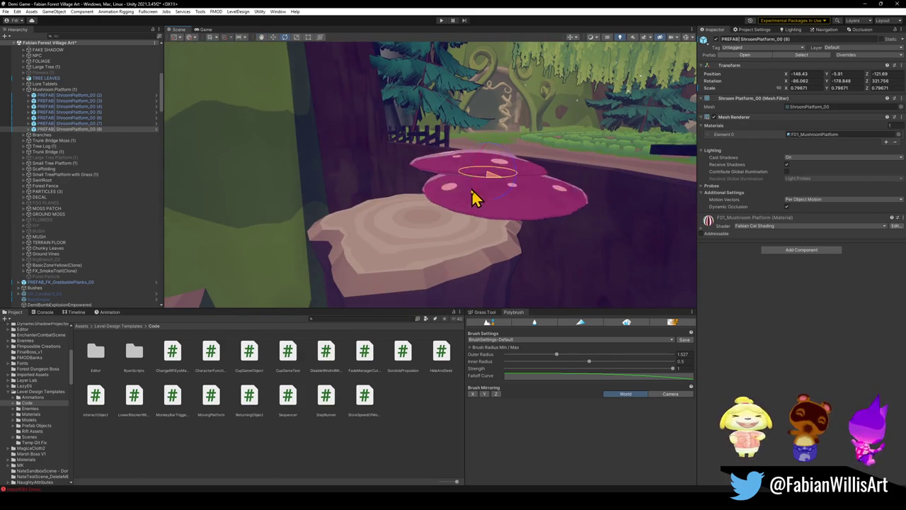
mouse_move(416, 194)
left_mouse_down()
mouse_move(522, 176)
mouse_move(463, 176)
mouse_move(470, 148)
left_mouse_up()
Lay the top mushroom cap flat, reposition it on the stack and shrink it to about 0.70 scale
key("w")
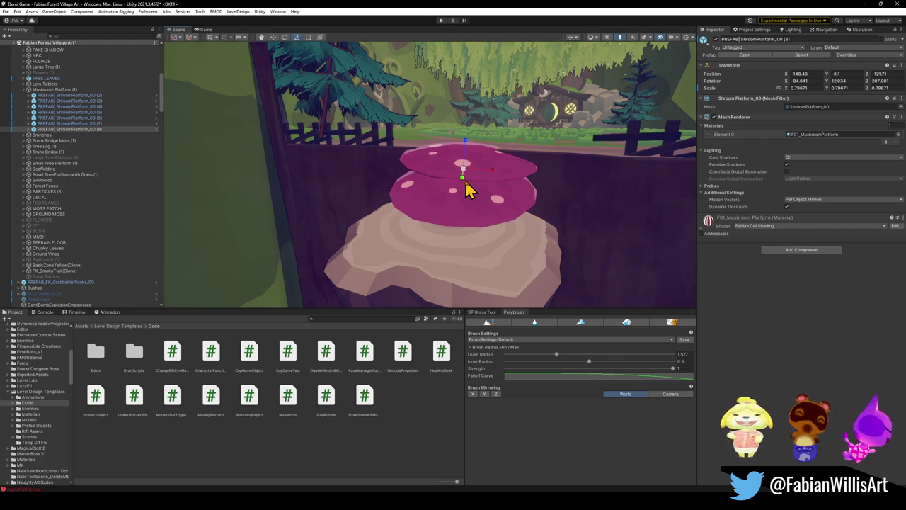
key("w")
mouse_move(470, 187)
left_mouse_down()
mouse_move(462, 191)
mouse_move(473, 184)
mouse_move(460, 182)
mouse_move(467, 154)
mouse_move(462, 169)
mouse_move(552, 189)
mouse_move(523, 179)
mouse_move(489, 200)
mouse_move(437, 197)
mouse_move(429, 183)
mouse_move(453, 202)
mouse_move(520, 164)
mouse_move(552, 160)
mouse_move(437, 141)
left_mouse_up()
key("r")
key("w")
key("e")
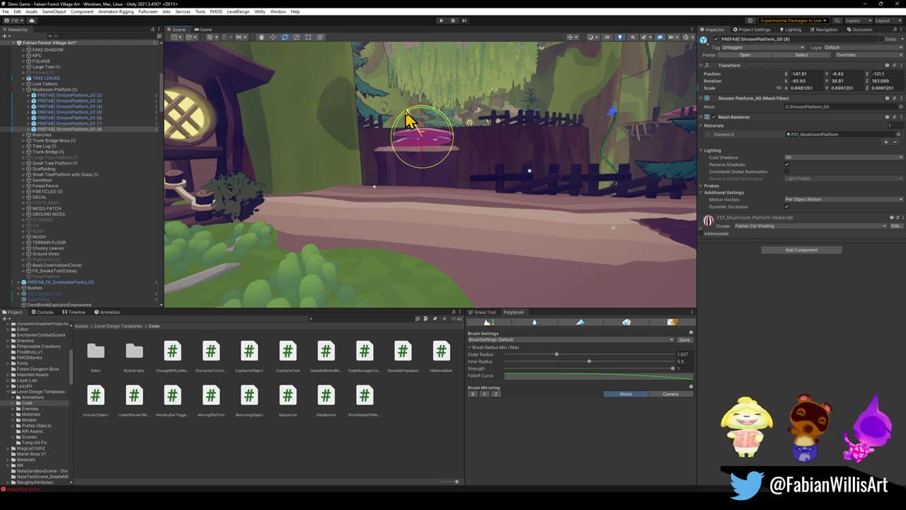
left_click(443, 252)
mouse_move(443, 253)
left_mouse_down()
mouse_move(455, 212)
mouse_move(469, 203)
mouse_move(459, 192)
mouse_move(373, 194)
mouse_move(475, 192)
mouse_move(425, 206)
mouse_move(406, 235)
mouse_move(516, 219)
mouse_move(439, 205)
mouse_move(417, 189)
mouse_move(431, 186)
mouse_move(574, 182)
mouse_move(539, 201)
mouse_move(629, 184)
mouse_move(404, 208)
mouse_move(520, 217)
mouse_move(552, 205)
mouse_move(540, 196)
mouse_move(487, 210)
mouse_move(600, 194)
mouse_move(458, 204)
mouse_move(598, 211)
mouse_move(356, 198)
mouse_move(319, 293)
mouse_move(504, 218)
left_mouse_up()
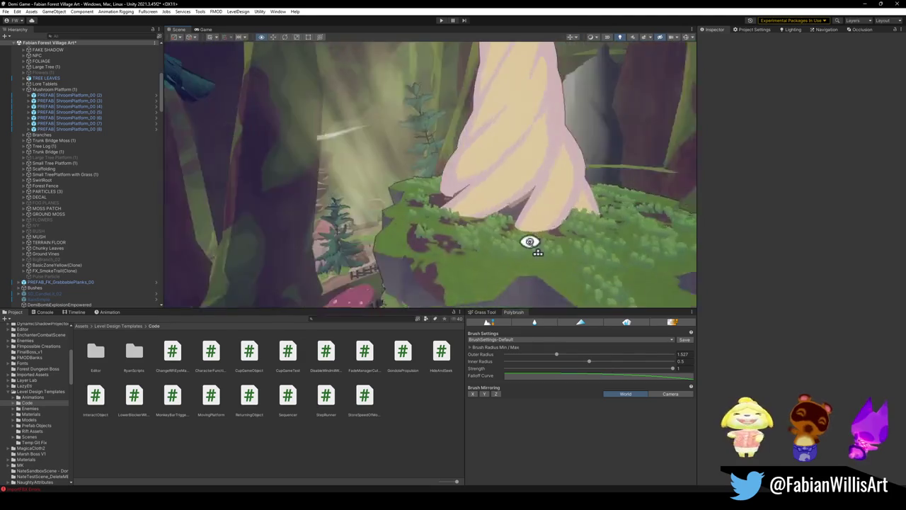
Select the Cube.236 ground mesh and delete its Polybrush Mesh component
left_click_drag(574, 273, 504, 286)
left_click(504, 286)
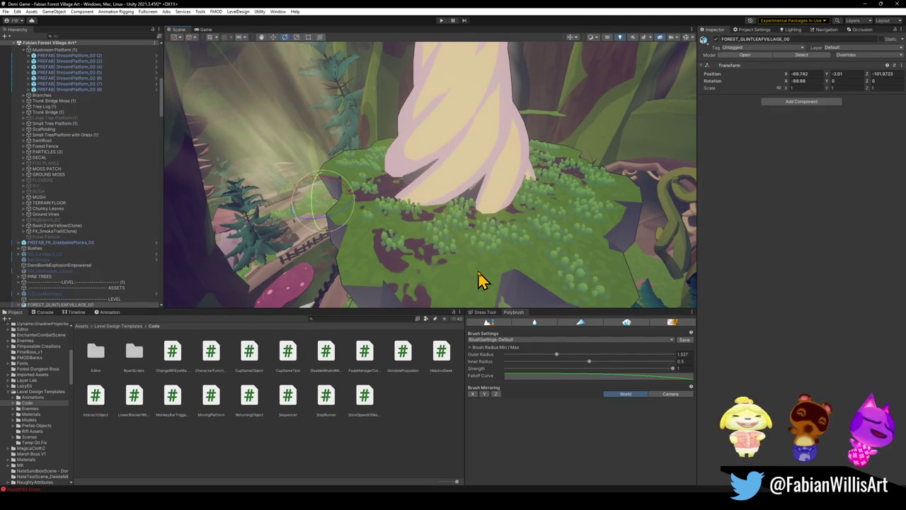
left_click(478, 277)
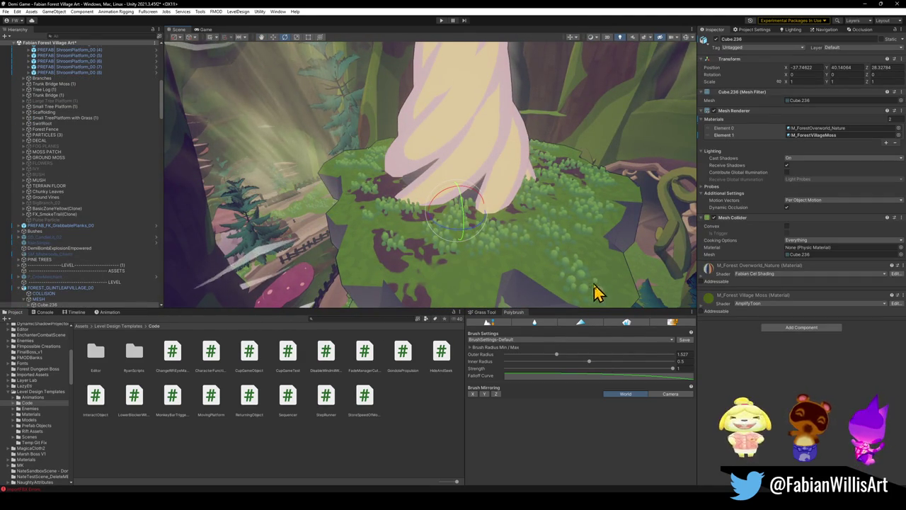
left_click(580, 323)
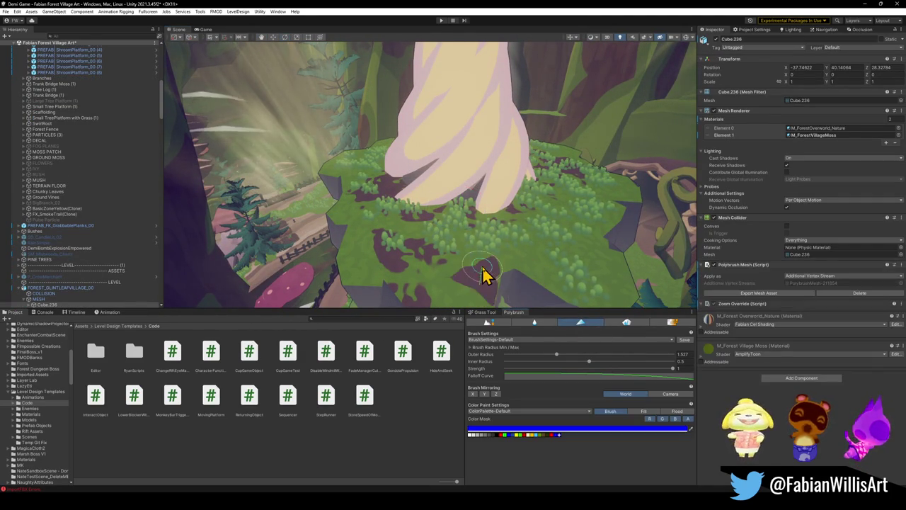
left_click(585, 324)
left_click(856, 293)
left_click(482, 264)
mouse_move(475, 284)
left_mouse_down()
mouse_move(443, 259)
mouse_move(528, 257)
mouse_move(605, 218)
mouse_move(480, 229)
mouse_move(486, 238)
mouse_move(526, 172)
mouse_move(569, 197)
mouse_move(501, 212)
mouse_move(483, 255)
mouse_move(448, 256)
mouse_move(473, 281)
mouse_move(613, 281)
mouse_move(599, 241)
mouse_move(541, 252)
mouse_move(573, 232)
mouse_move(542, 208)
mouse_move(500, 250)
left_mouse_up()
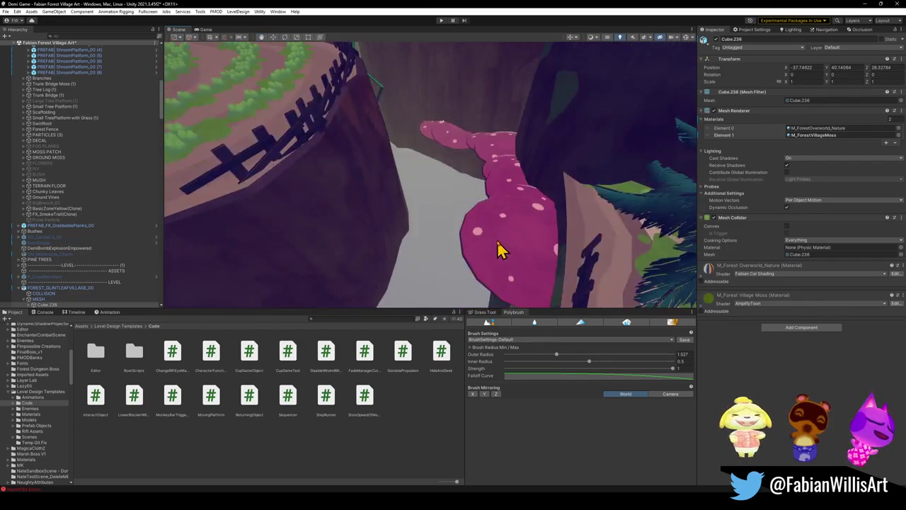
Delete ShroomPlatform_00 (4) and the upper piece, undo, then select the left and right mushroom pieces
left_click(504, 206)
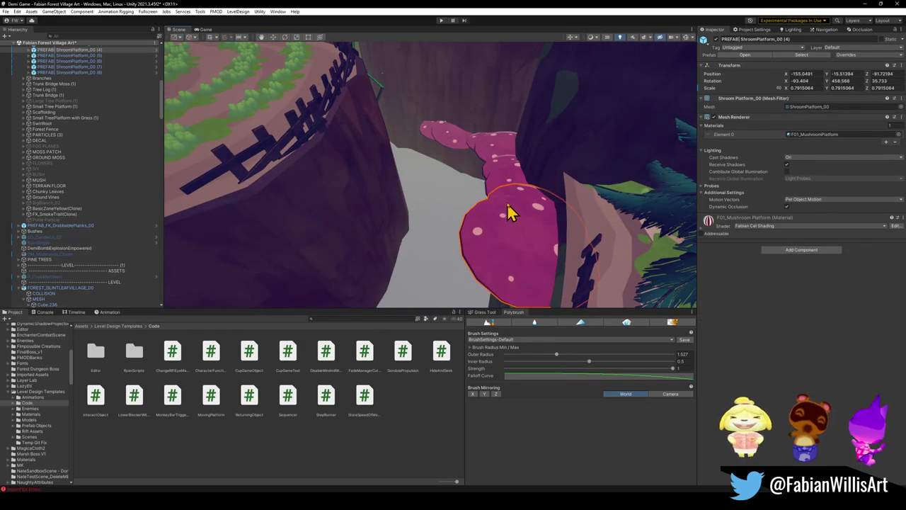
left_click(469, 146, "shift")
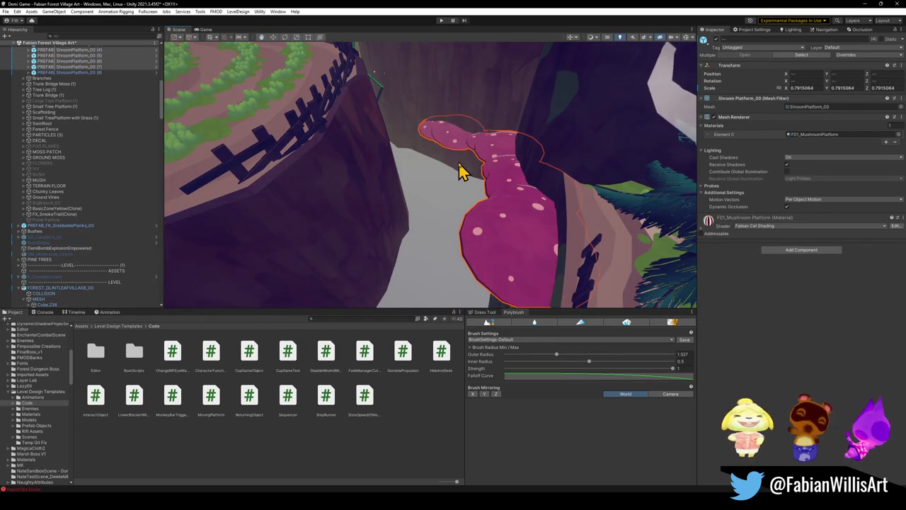
key("Delete")
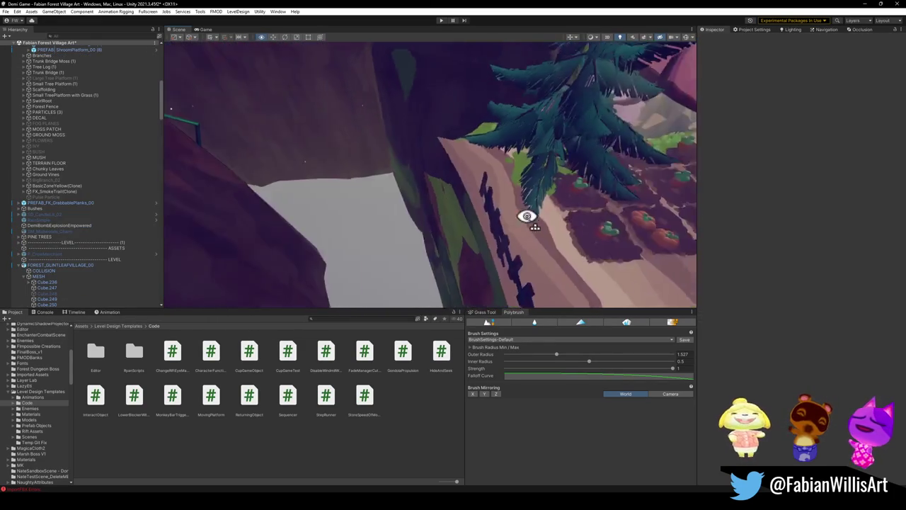
key("ctrl+z")
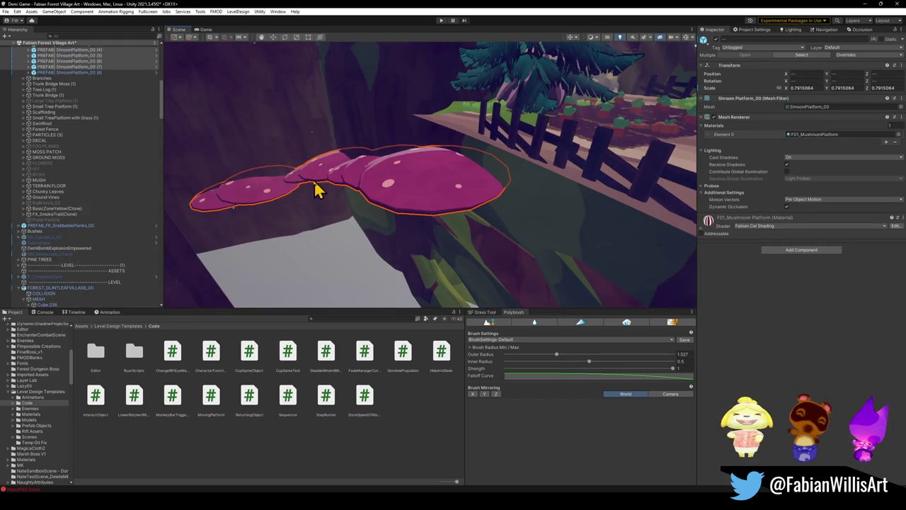
left_click(316, 177)
left_click(351, 200, "shift")
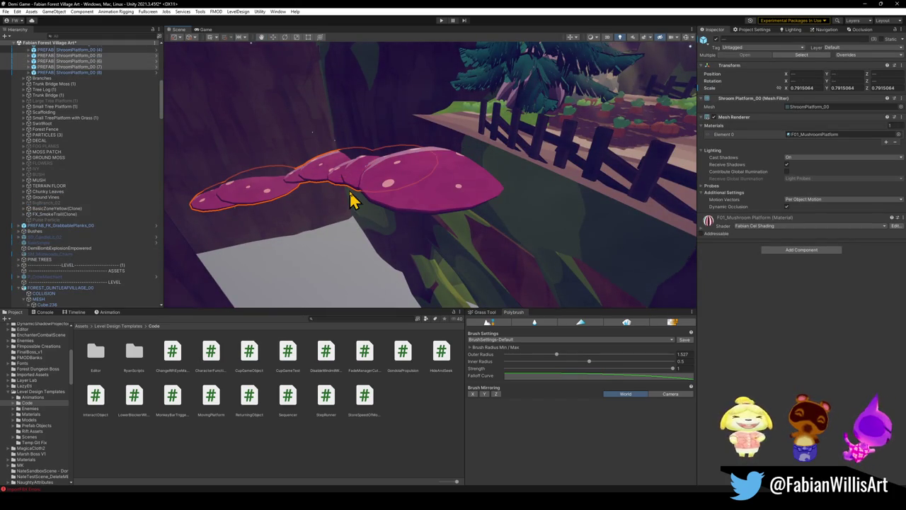
mouse_move(350, 200)
left_mouse_down()
mouse_move(359, 180)
mouse_move(554, 155)
mouse_move(516, 186)
mouse_move(601, 184)
mouse_move(455, 194)
mouse_move(546, 208)
mouse_move(552, 194)
mouse_move(528, 178)
mouse_move(536, 178)
mouse_move(505, 174)
mouse_move(519, 156)
mouse_move(516, 202)
mouse_move(512, 152)
mouse_move(510, 175)
mouse_move(554, 173)
mouse_move(538, 195)
left_mouse_up()
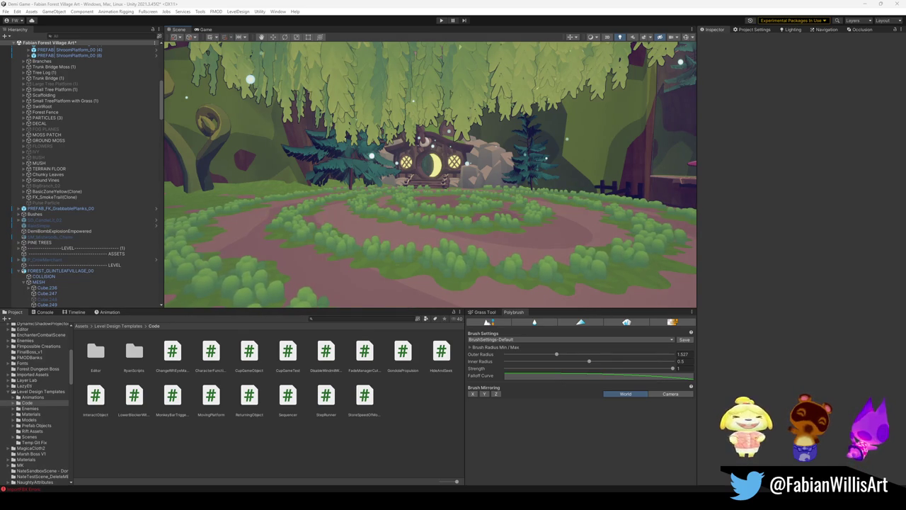
Fly past the stump and mushroom caps, then save the Fabian Forest Village Art scene with Ctrl+S
mouse_move(637, 212)
left_mouse_down()
mouse_move(552, 217)
mouse_move(608, 207)
mouse_move(564, 201)
mouse_move(644, 210)
mouse_move(564, 236)
mouse_move(663, 208)
mouse_move(440, 207)
left_mouse_up()
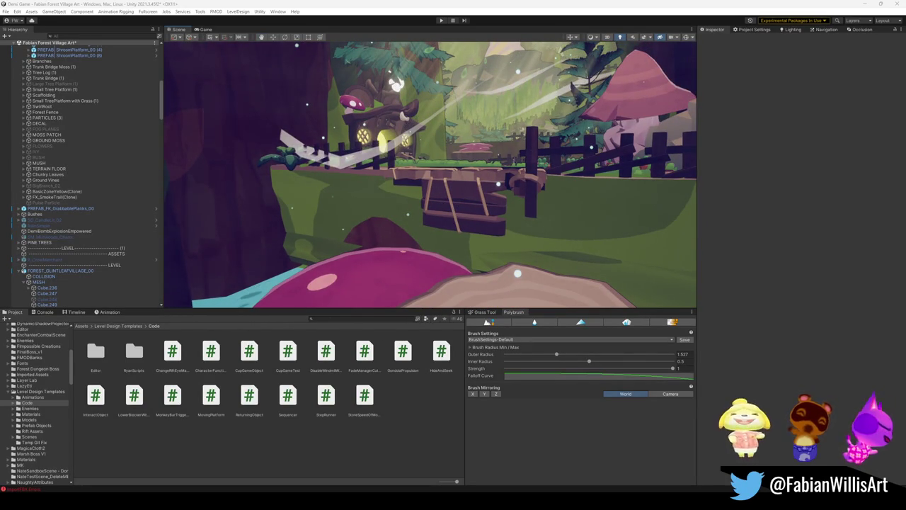
left_click_drag(384, 205, 400, 198)
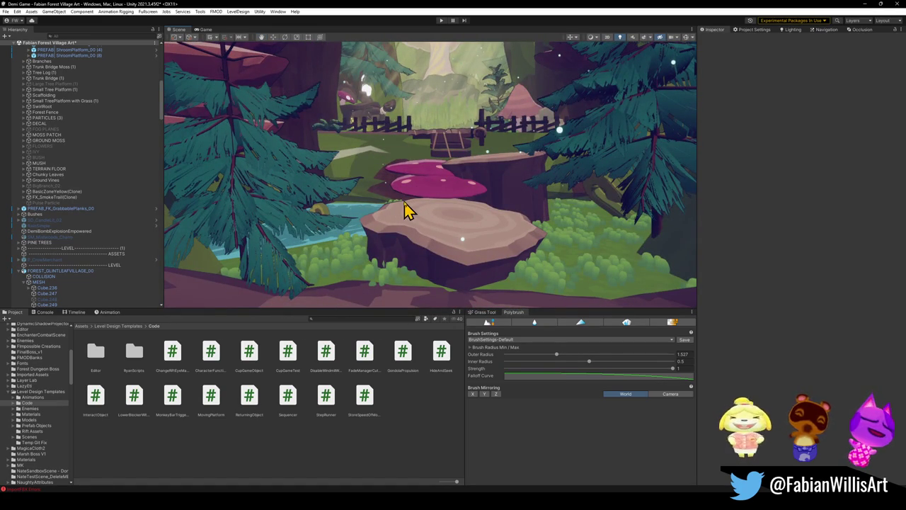
key("ctrl+s")
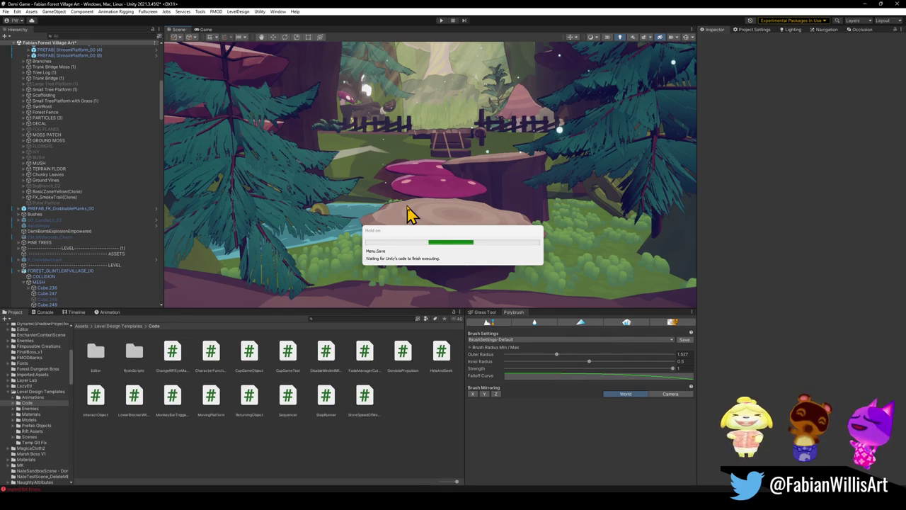
mouse_move(408, 208)
left_mouse_down()
mouse_move(424, 174)
mouse_move(399, 188)
left_mouse_up()
Look over the house, tree, fences and mushroom platform, then start Play mode
key("w")
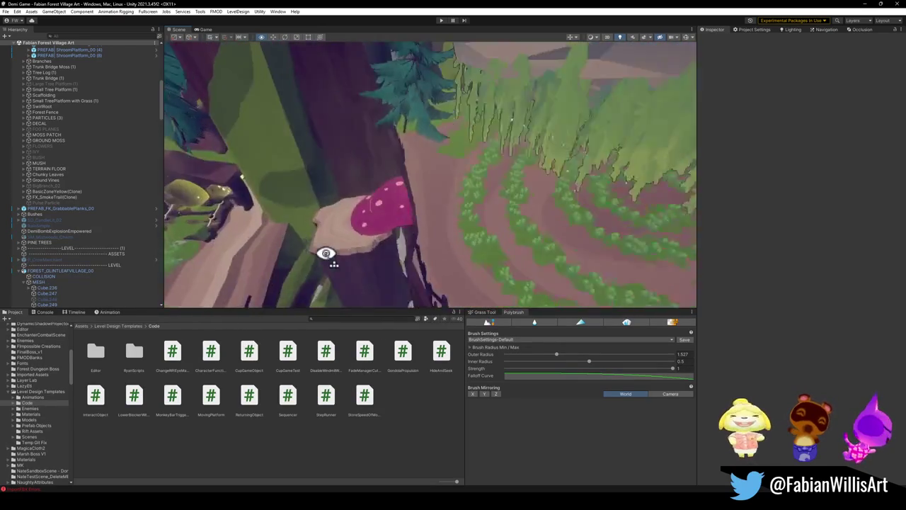
mouse_move(408, 278)
left_mouse_down()
mouse_move(448, 189)
mouse_move(625, 196)
mouse_move(312, 210)
mouse_move(519, 204)
mouse_move(457, 210)
mouse_move(405, 196)
mouse_move(477, 198)
mouse_move(273, 206)
mouse_move(366, 216)
left_mouse_up()
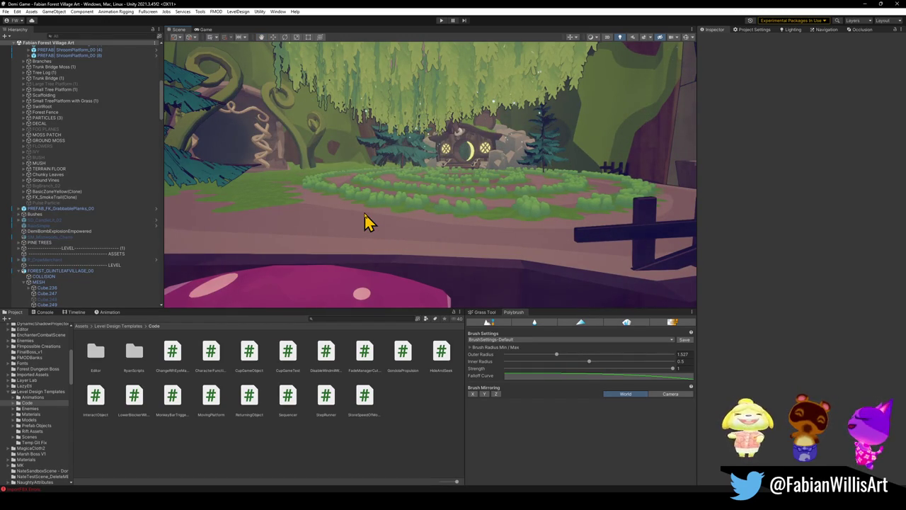
mouse_move(469, 217)
left_mouse_down()
mouse_move(404, 200)
mouse_move(461, 199)
left_mouse_up()
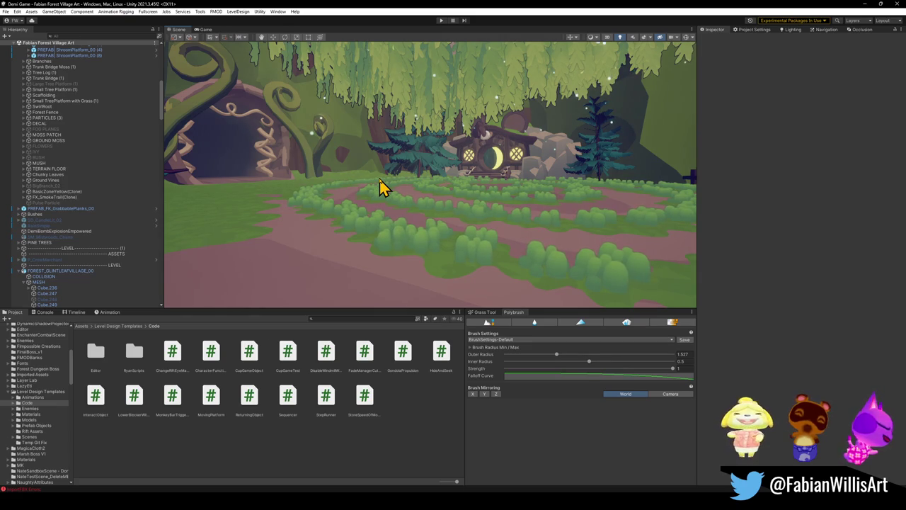
mouse_move(375, 198)
left_mouse_down()
mouse_move(415, 165)
mouse_move(490, 174)
mouse_move(542, 160)
mouse_move(407, 25)
left_mouse_up()
left_click(441, 21)
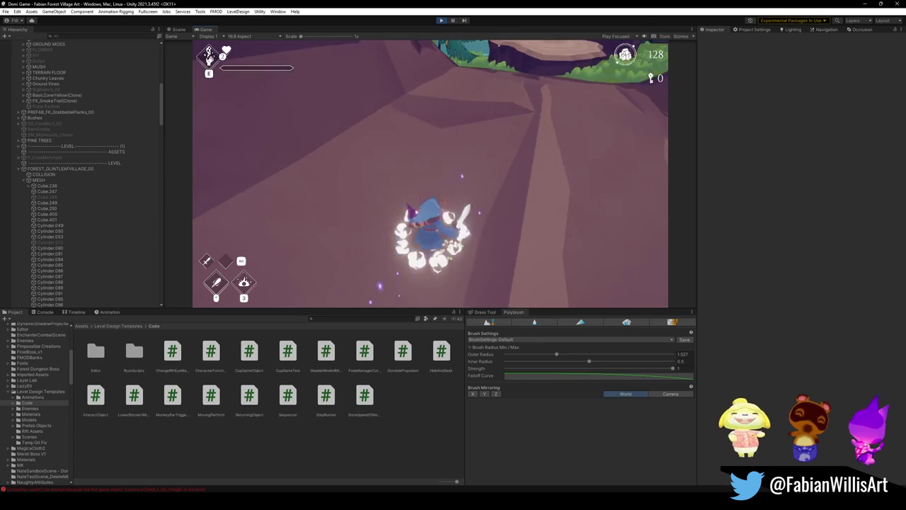
Go fullscreen and run the character up the path, over the mushroom and crates to the river
key("F10")
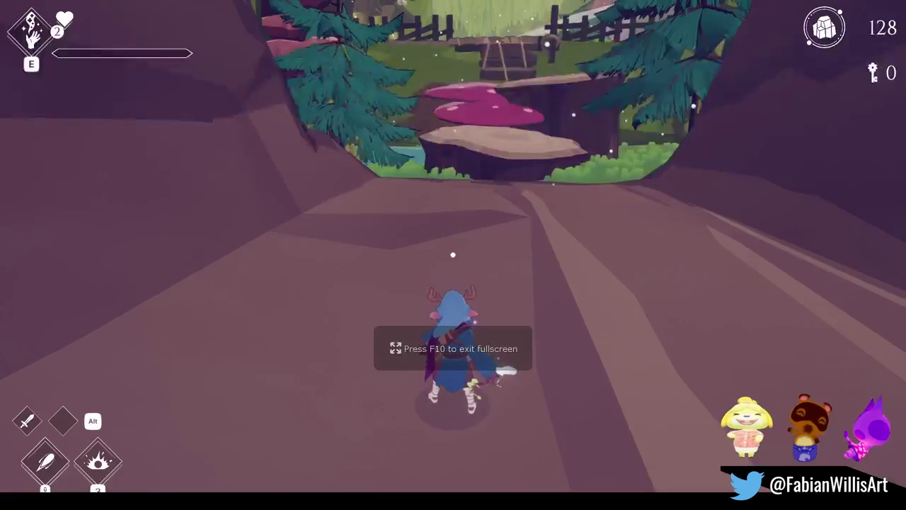
left_click(453, 254)
key("w")
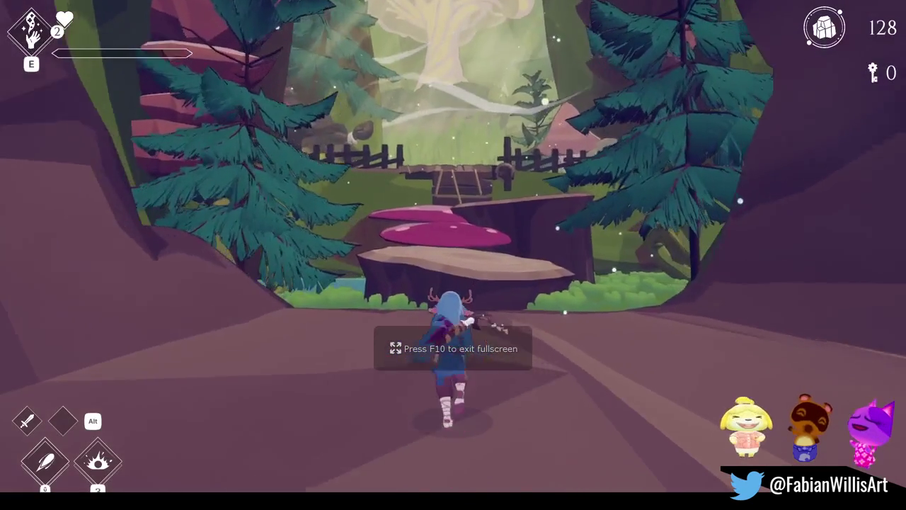
key("space")
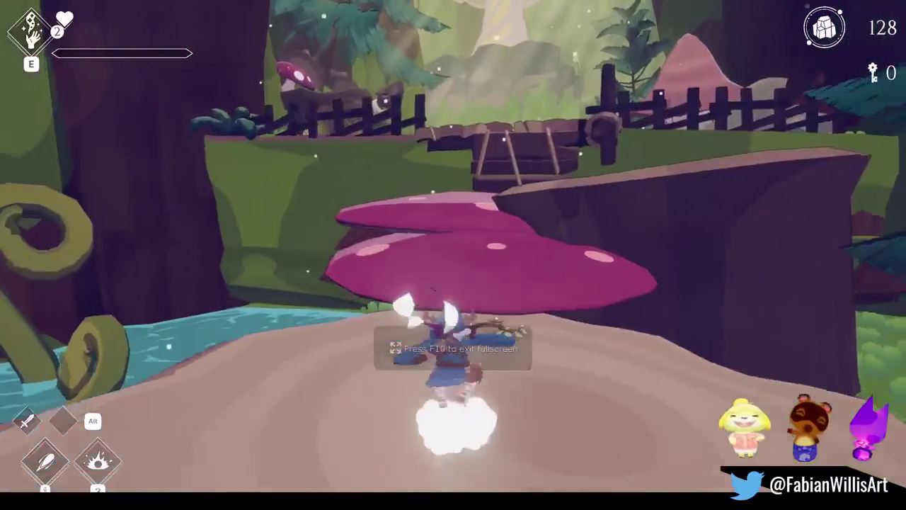
key("w")
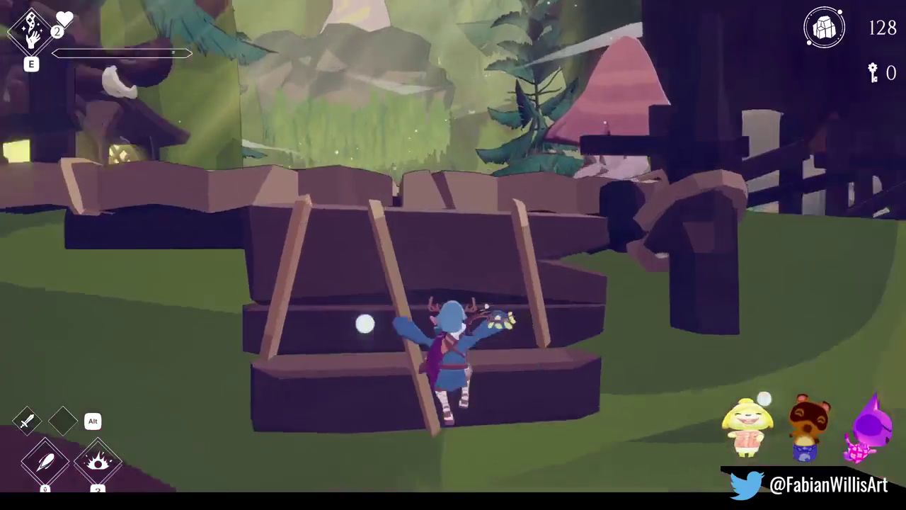
key("w")
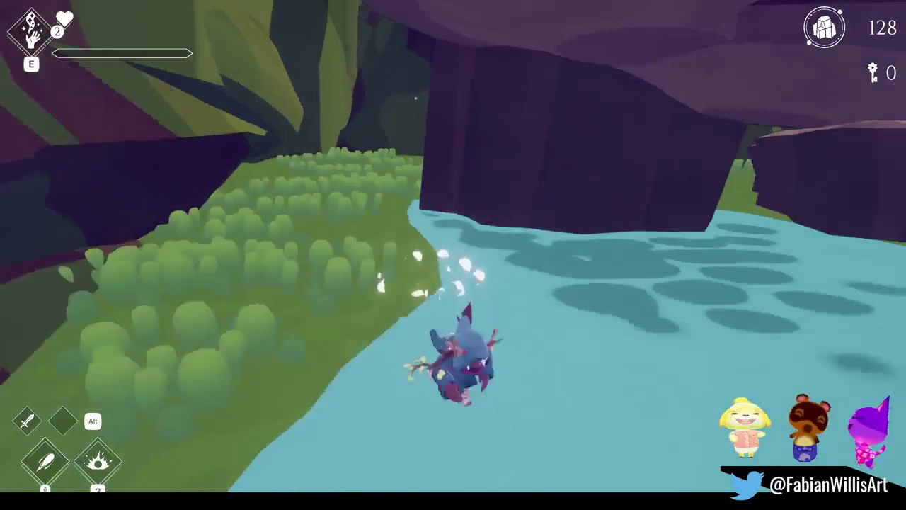
key("w")
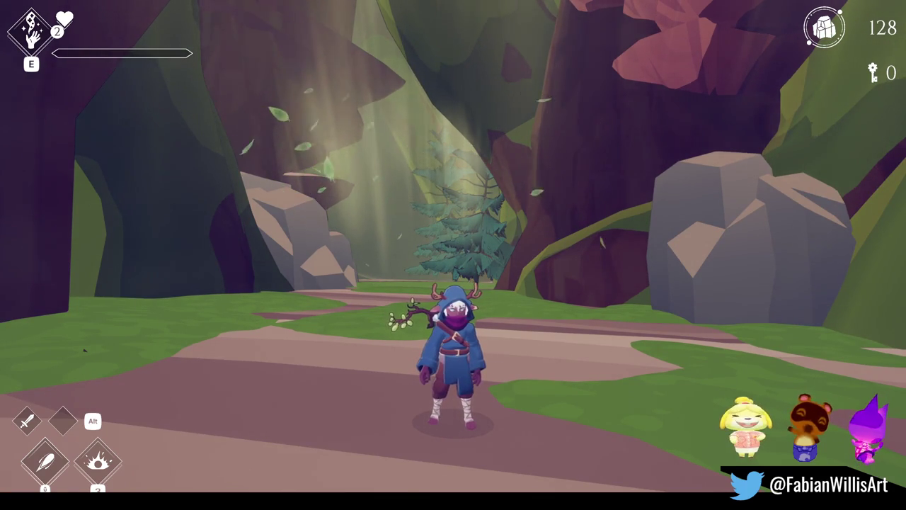
Pause and resume the game, pause again, then stop the play test
key("Escape")
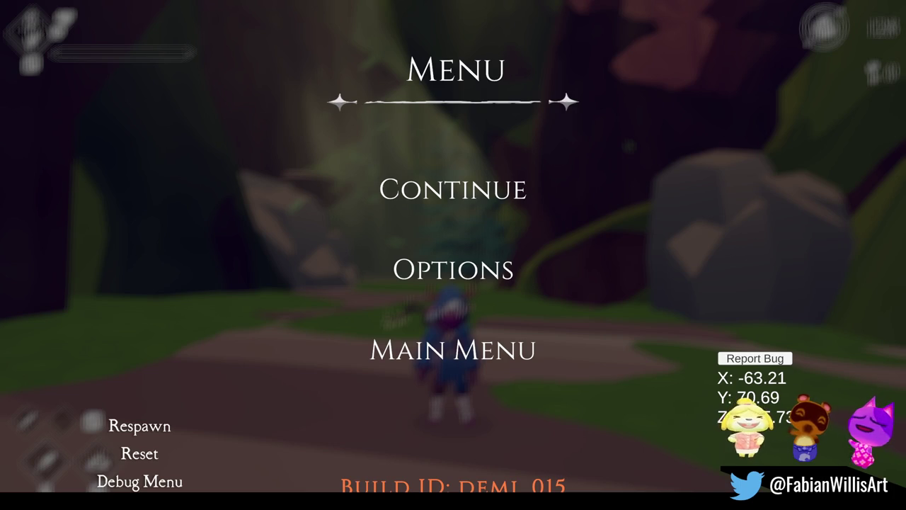
left_click(436, 173)
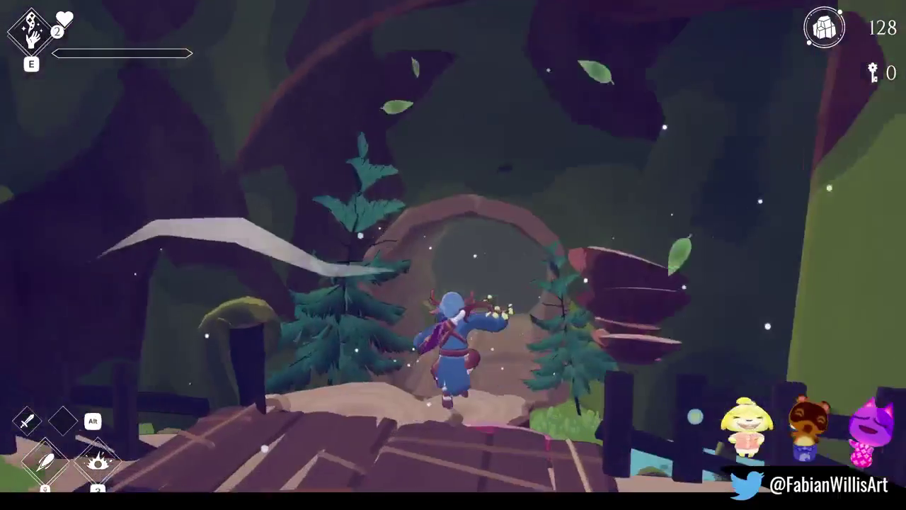
key("Escape")
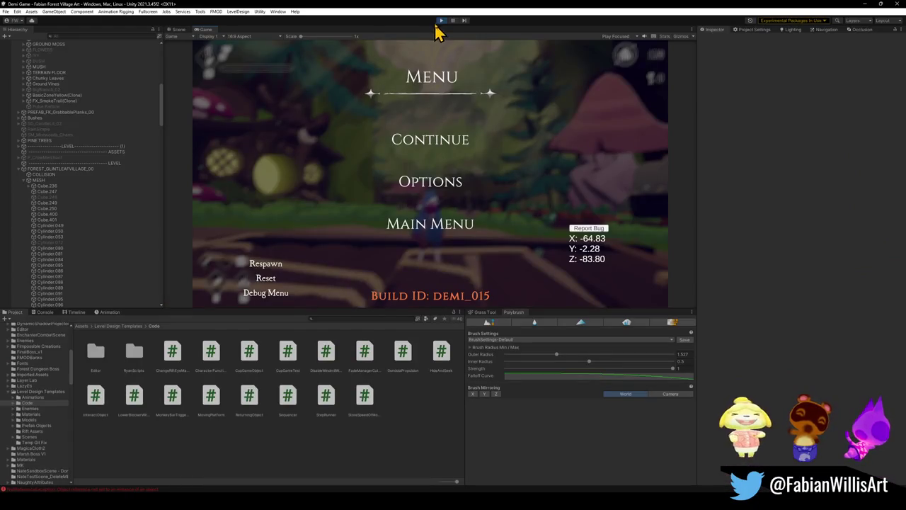
left_click(442, 21)
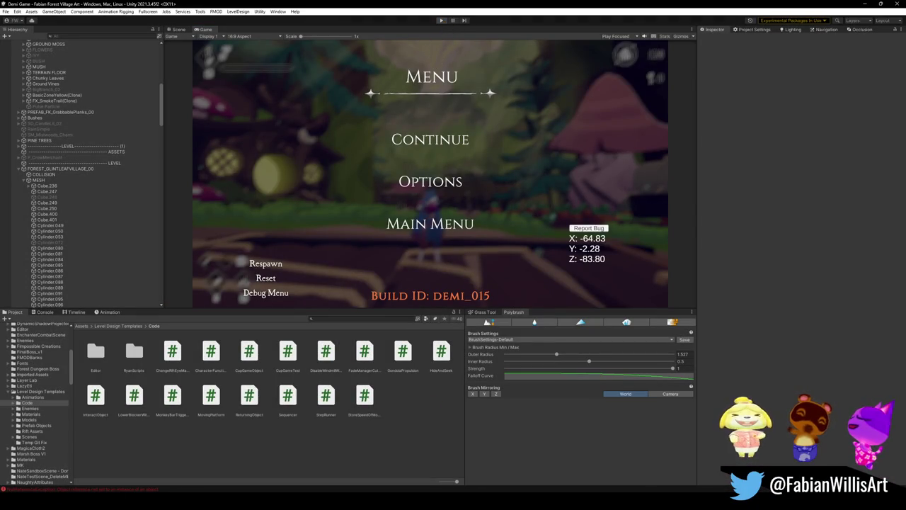
Bring the Glintleaf Village Kit2 Blender file forward and orbit around the tree stump
mouse_move(571, 501)
mouse_move(538, 463)
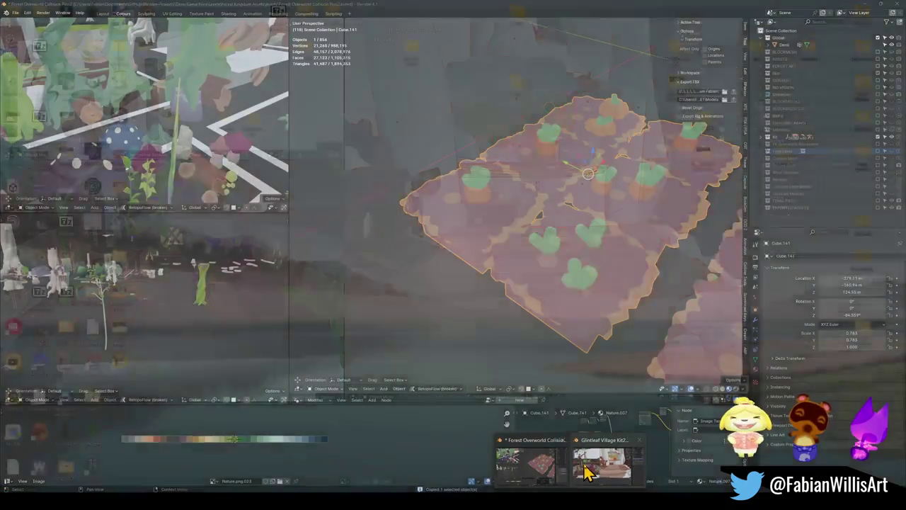
mouse_move(584, 472)
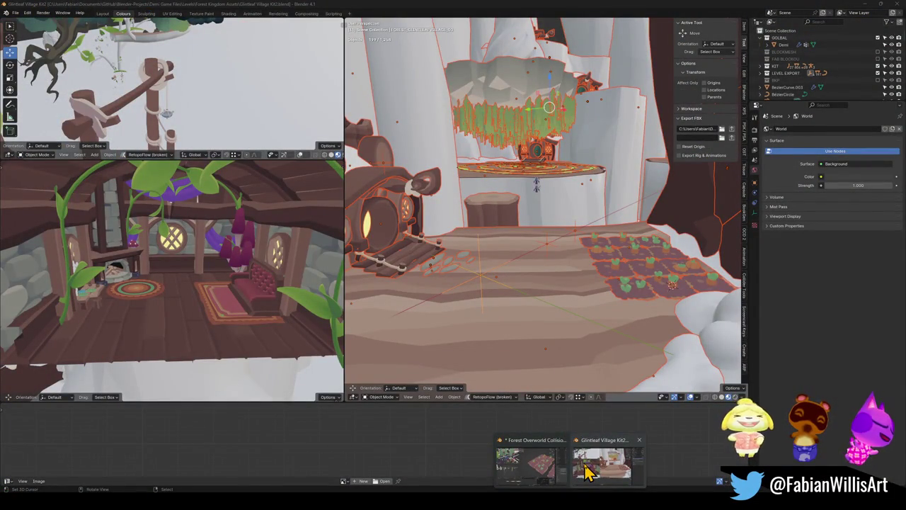
left_click(584, 472)
scroll(519, 219, "up", 5)
mouse_move(549, 227)
left_mouse_down()
mouse_move(530, 252)
mouse_move(550, 259)
mouse_move(512, 268)
left_mouse_up()
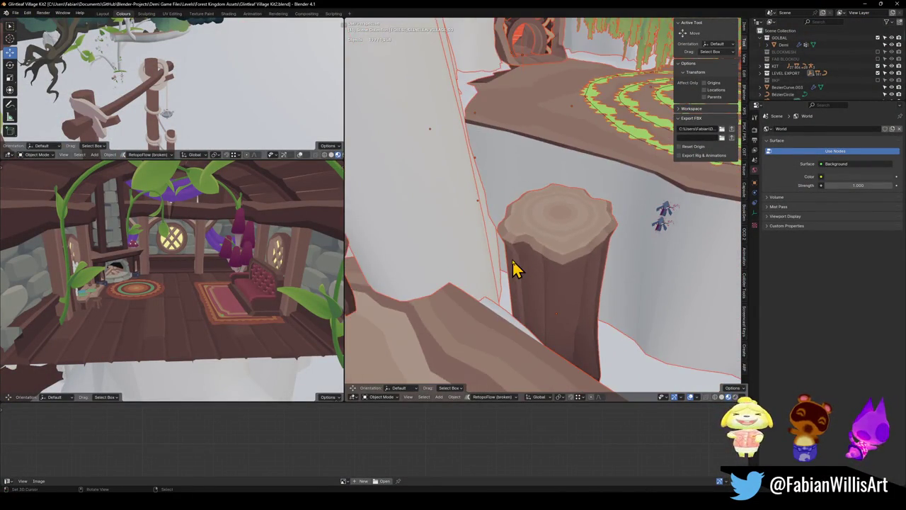
Fly first-person over the wooden decks, hut and mushrooms using Shift+` walk navigation
key("shift+grave")
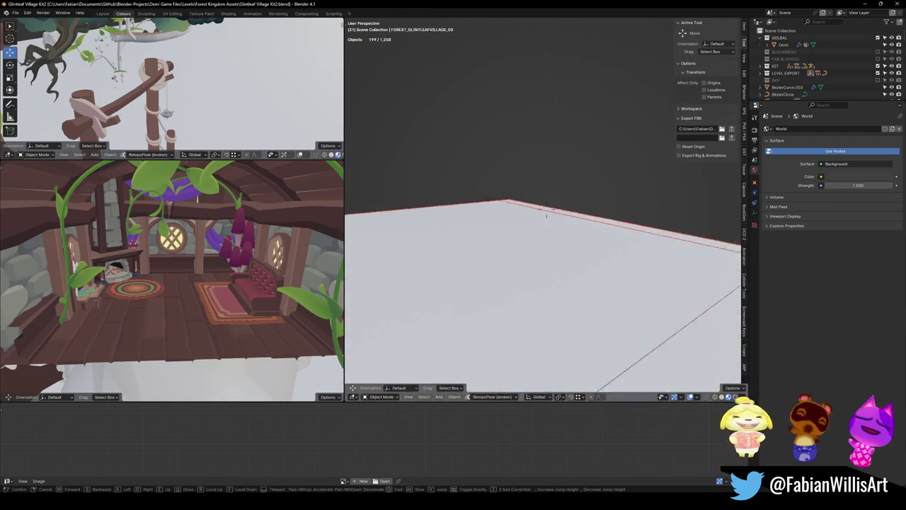
key("s")
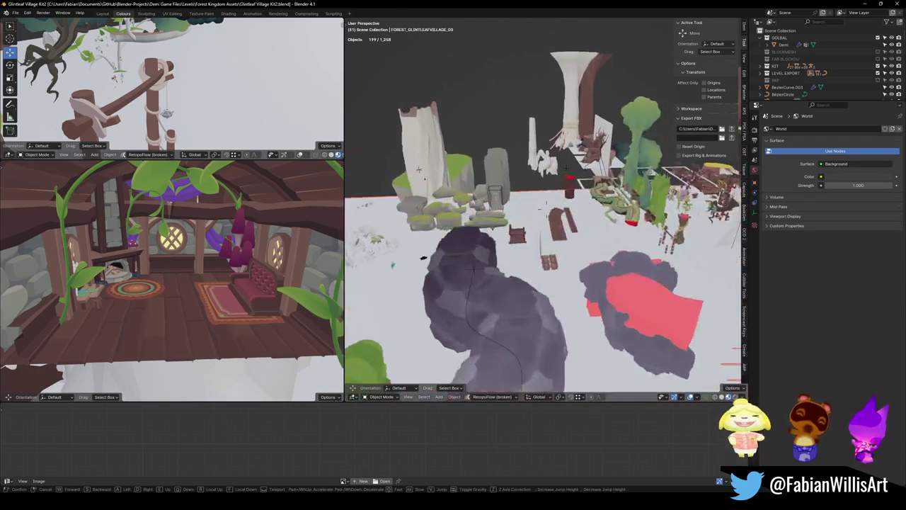
key("w")
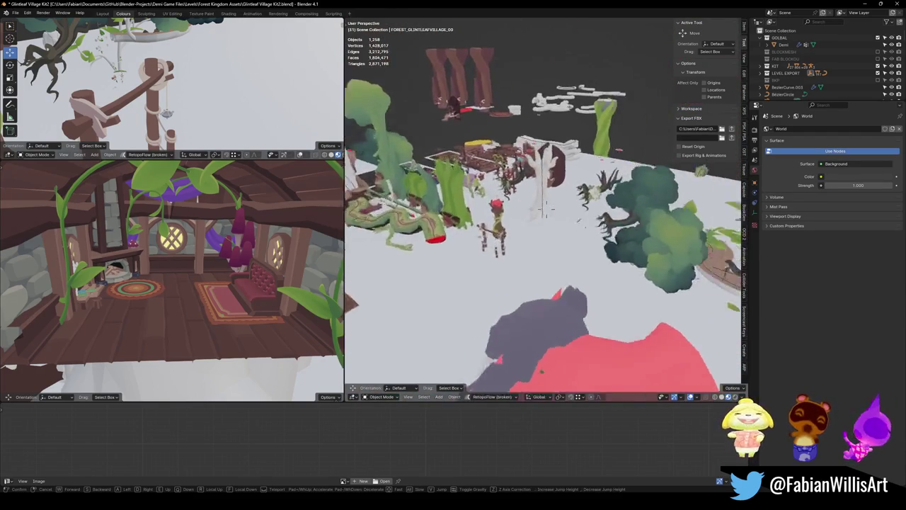
key("w")
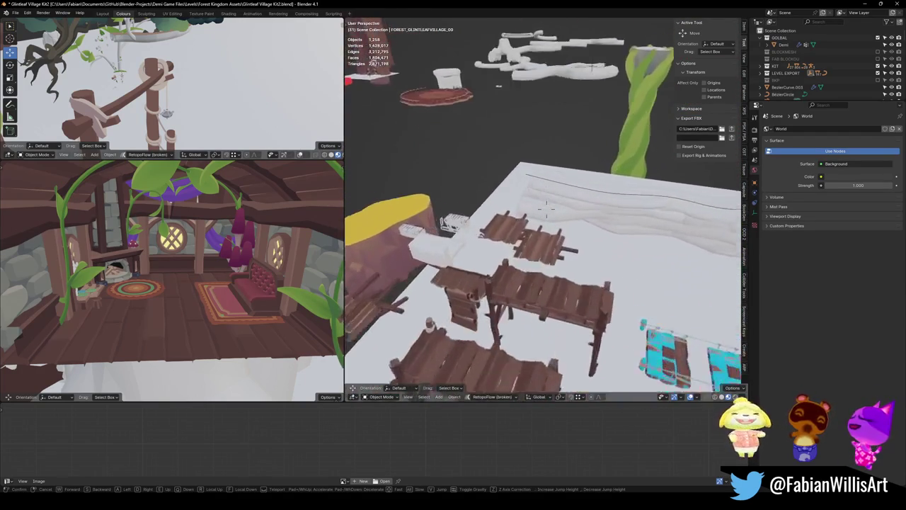
key("w")
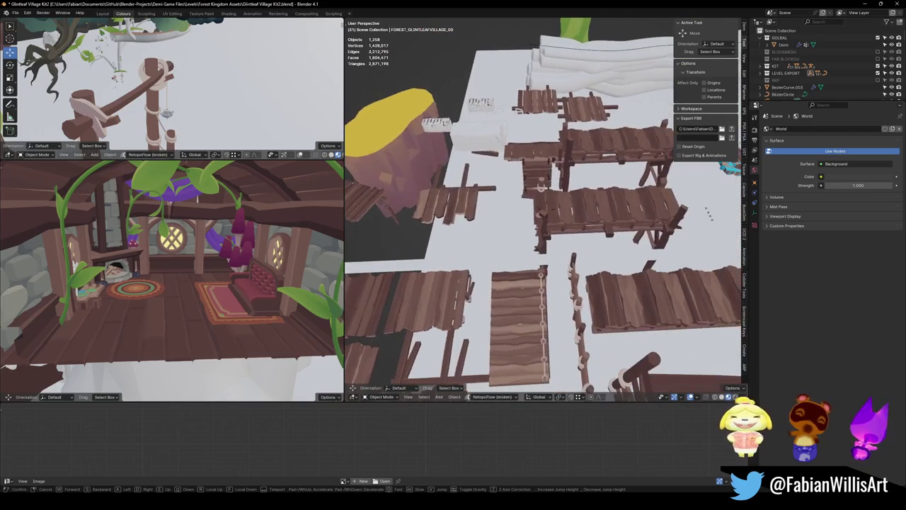
key("w")
key("w")
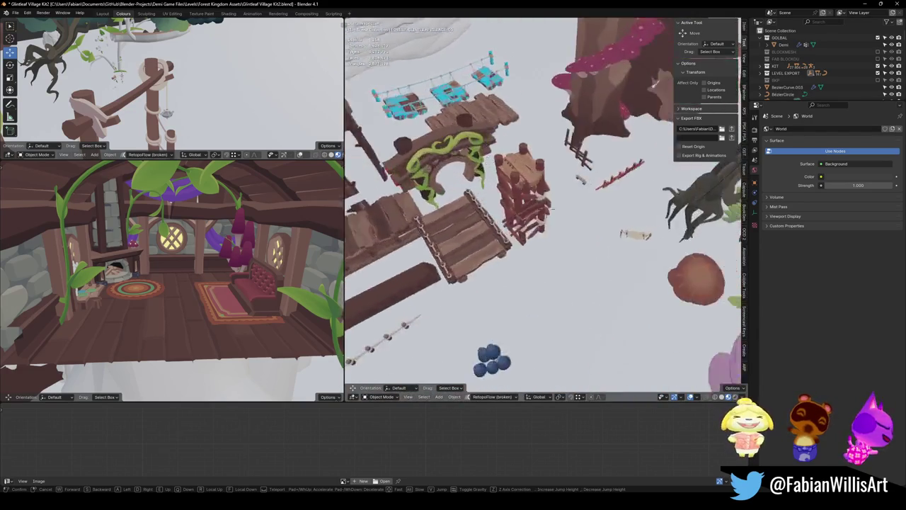
key("s")
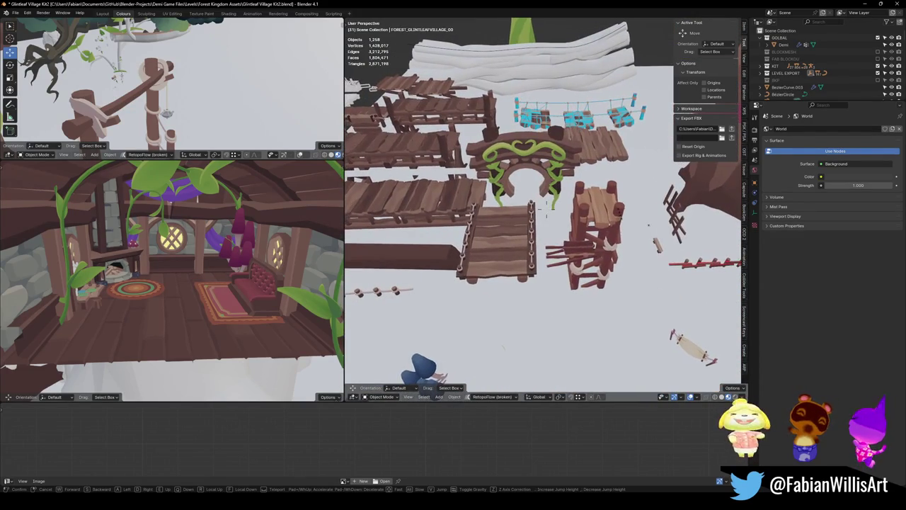
key("w")
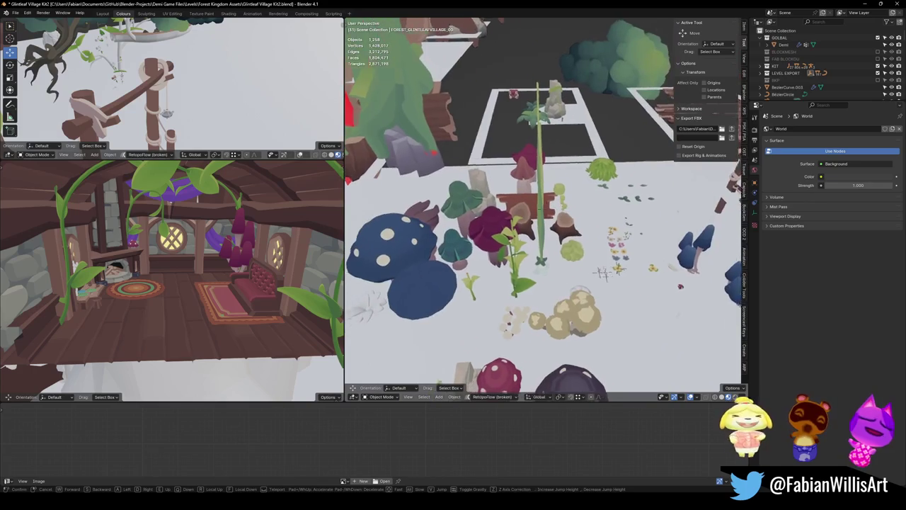
left_click(499, 268)
Fly through the plants and logs to view the mossy path, then return to Unity
scroll(545, 206, "up", 3)
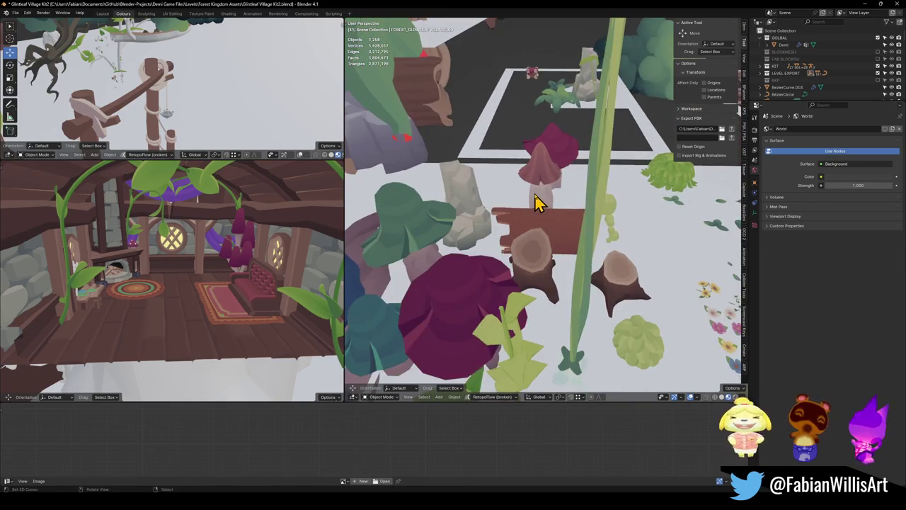
scroll(545, 205, "down", 5)
scroll(584, 256, "up", 3)
key("shift+grave")
key("w")
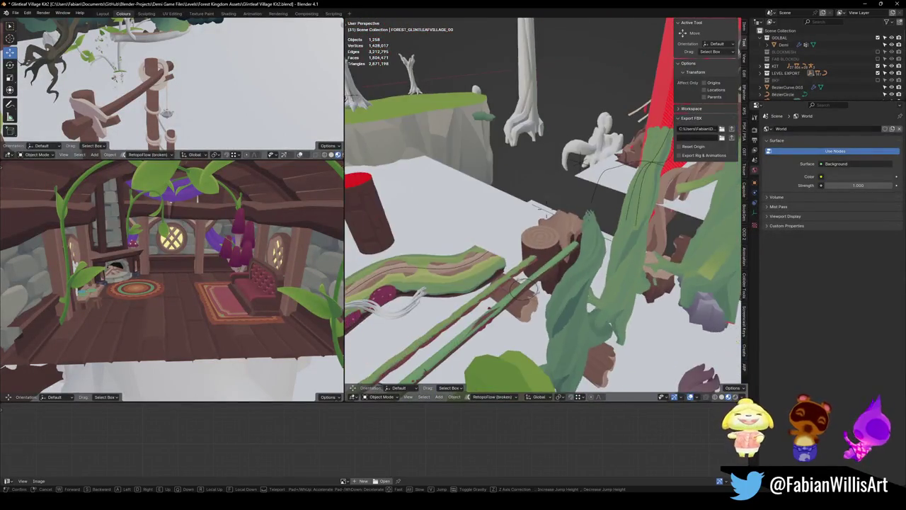
key("w")
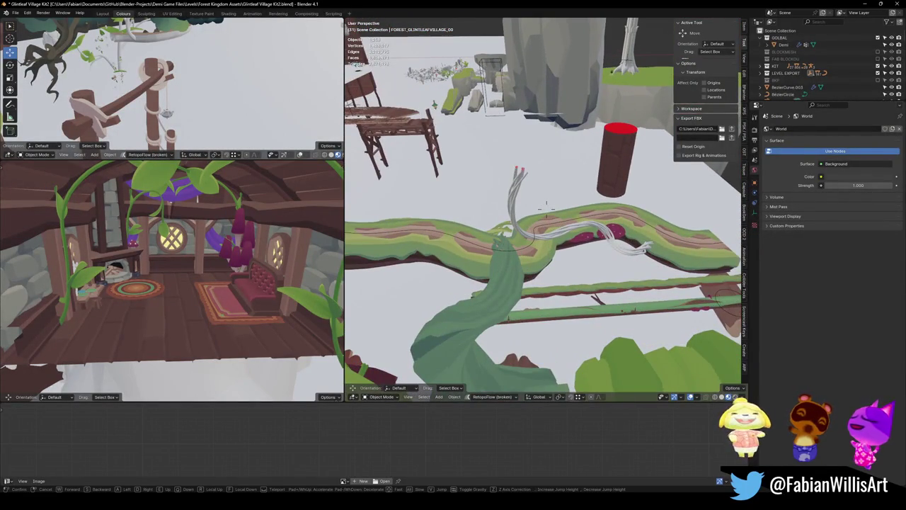
key("s")
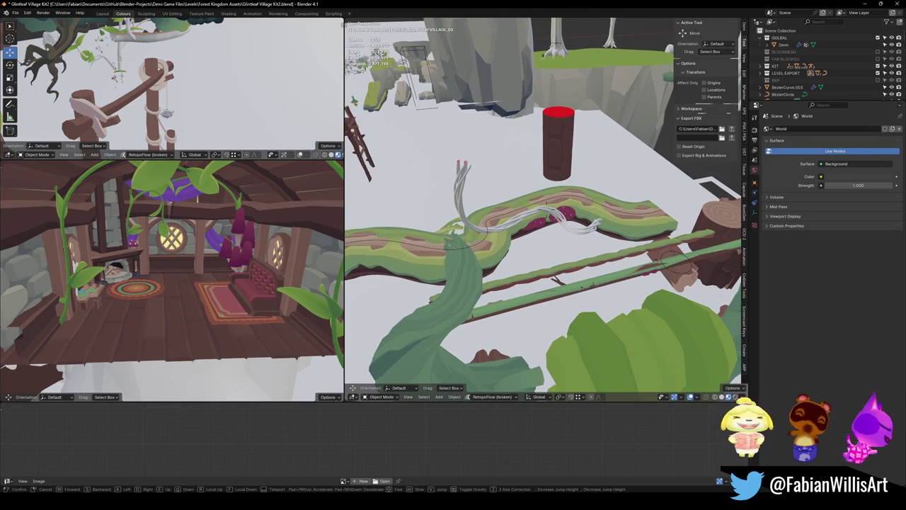
left_click(634, 279)
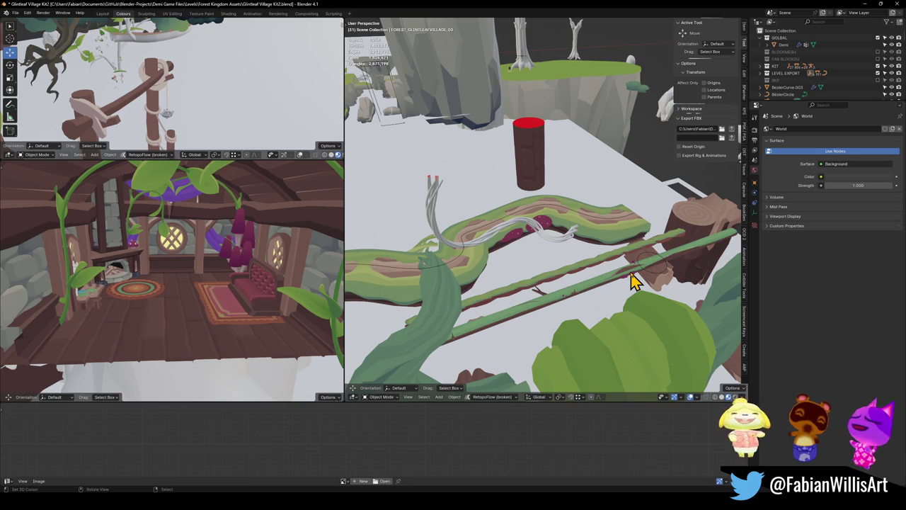
left_click(863, 5)
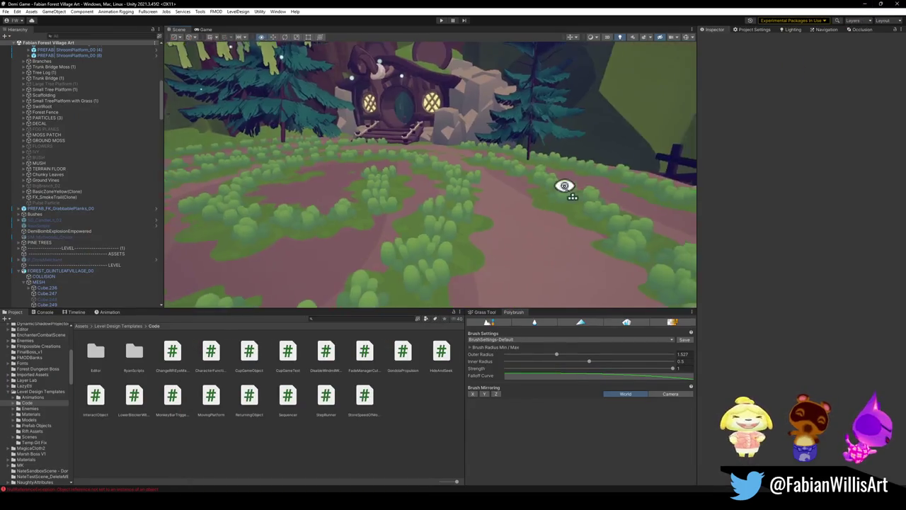
Select and frame the Treelogs1 mesh, then locate its material in the project files
left_click_drag(281, 173, 365, 172)
mouse_move(445, 168)
left_mouse_down()
mouse_move(431, 202)
mouse_move(475, 186)
mouse_move(541, 187)
mouse_move(503, 205)
mouse_move(520, 219)
left_mouse_up()
left_click(457, 259)
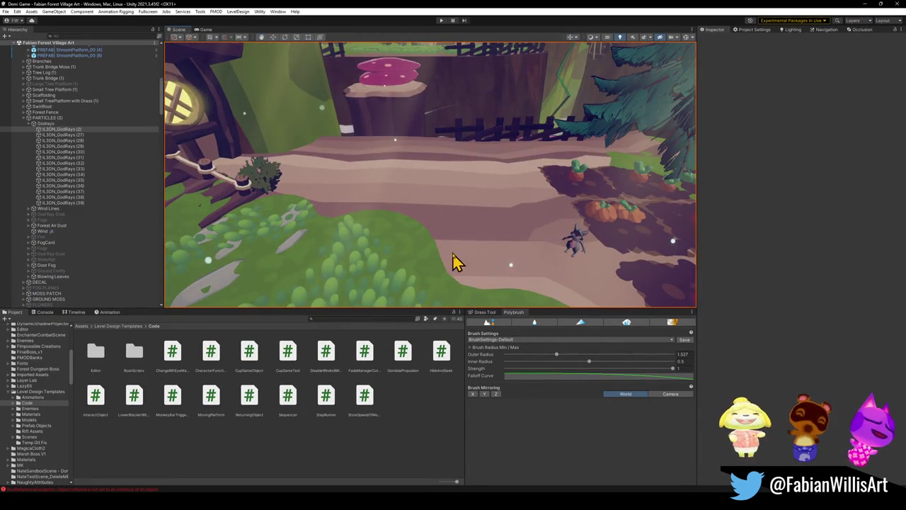
mouse_move(463, 247)
left_mouse_down()
mouse_move(661, 251)
mouse_move(573, 235)
mouse_move(502, 191)
mouse_move(488, 202)
left_mouse_up()
left_click(475, 210)
left_click(474, 212)
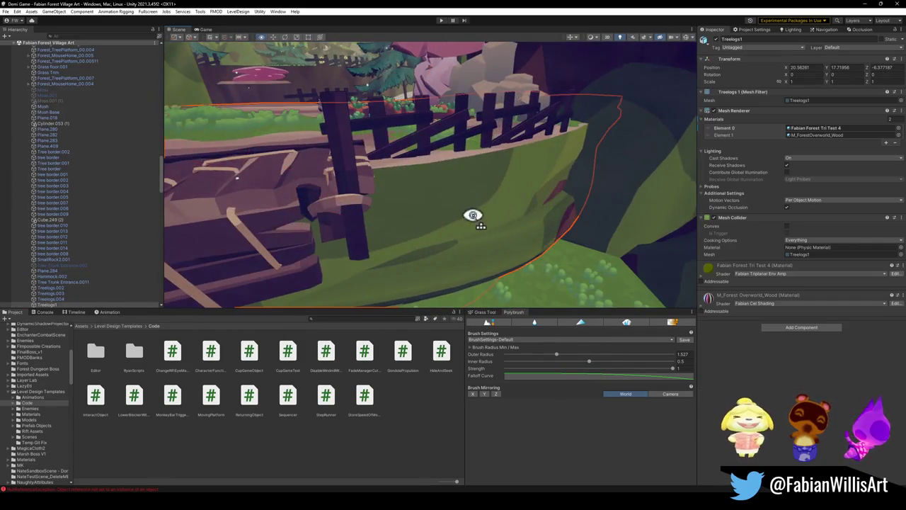
key("f")
right_click(708, 266)
left_click(740, 288)
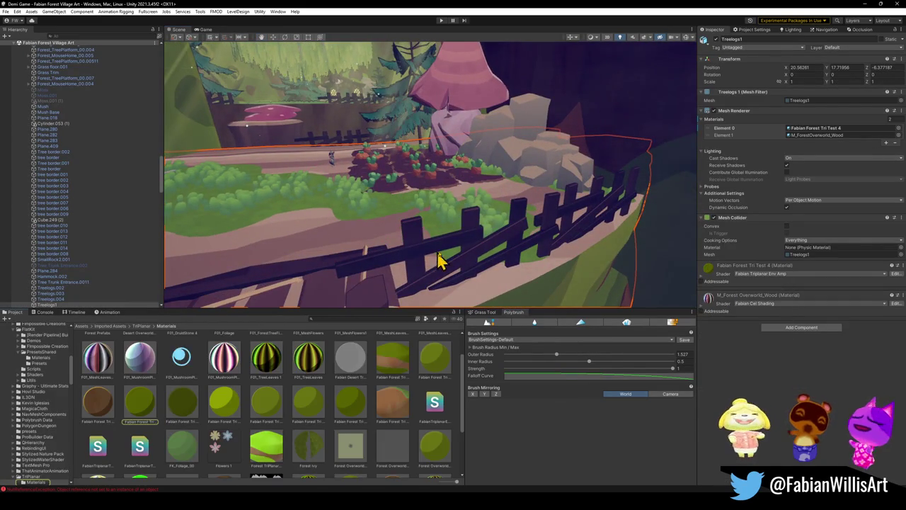
Drag Fabian Forest Tri Test onto the log as its second material
mouse_move(424, 259)
left_mouse_down()
mouse_move(381, 253)
mouse_move(372, 275)
left_mouse_up()
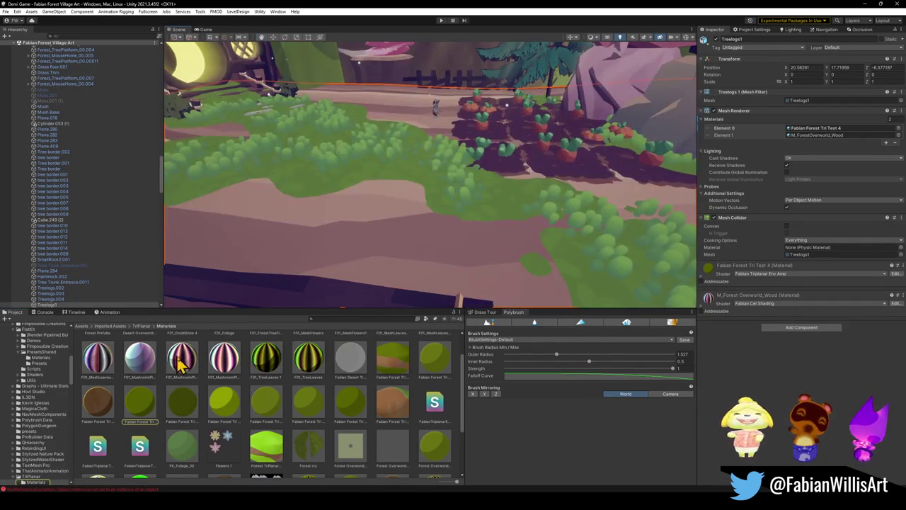
mouse_move(99, 414)
left_mouse_down()
mouse_move(345, 255)
mouse_move(341, 393)
left_mouse_up()
left_click_drag(398, 403, 378, 260)
mouse_move(391, 402)
left_mouse_down()
mouse_move(382, 259)
mouse_move(390, 259)
mouse_move(323, 208)
mouse_move(436, 206)
mouse_move(513, 220)
mouse_move(582, 202)
mouse_move(610, 213)
mouse_move(464, 192)
mouse_move(495, 211)
mouse_move(376, 178)
mouse_move(439, 180)
mouse_move(375, 188)
mouse_move(322, 210)
left_mouse_up()
Deactivate the Forest_MossPatch_04 (16) and Forest_MossPatch_04 moss patches
left_click(339, 220)
left_click(339, 223)
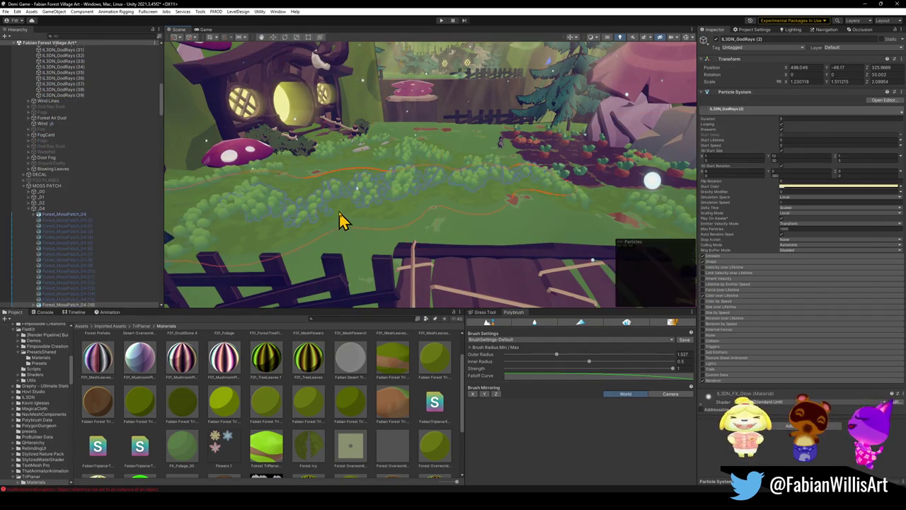
left_click(716, 39)
mouse_move(459, 176)
left_mouse_down()
mouse_move(425, 176)
mouse_move(465, 174)
mouse_move(477, 204)
left_mouse_up()
left_click(472, 198)
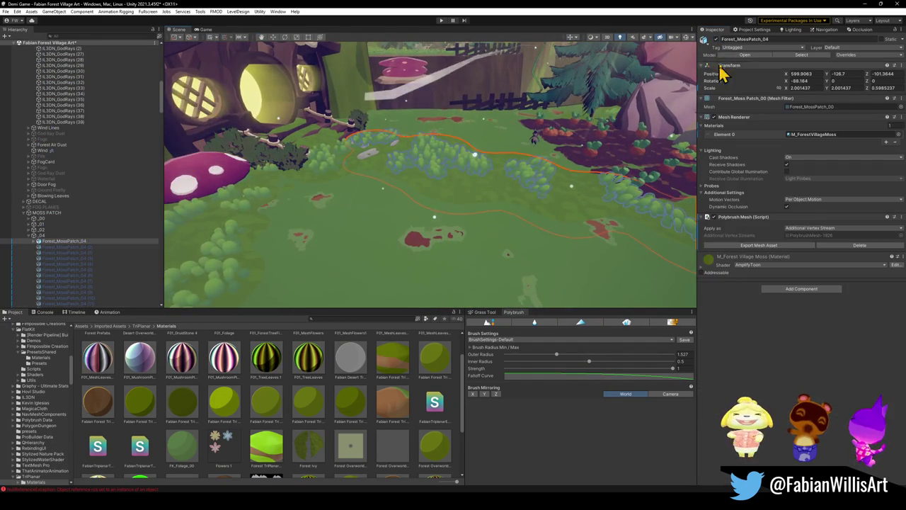
left_click(715, 40)
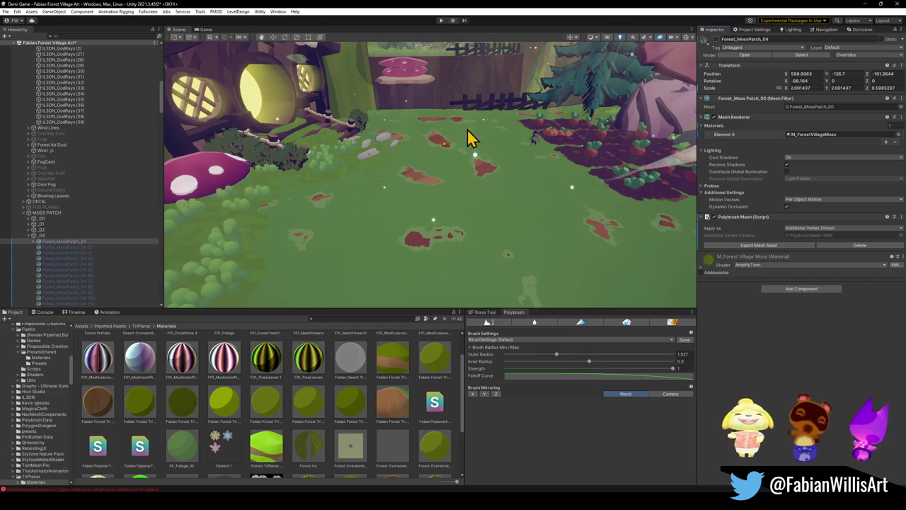
Untick the GROUND MOSS group, then deactivate the MOSS PATCH group and collapse it
left_click(339, 177)
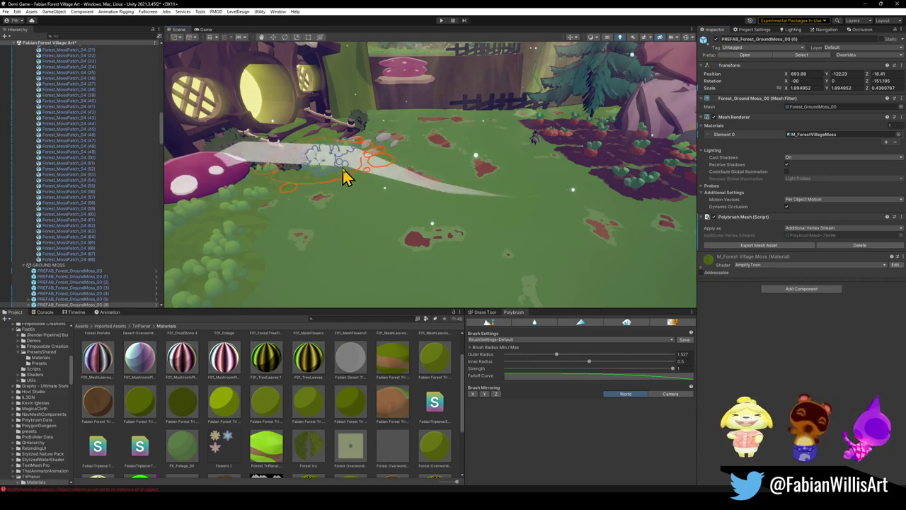
left_click(62, 266)
left_click(717, 42)
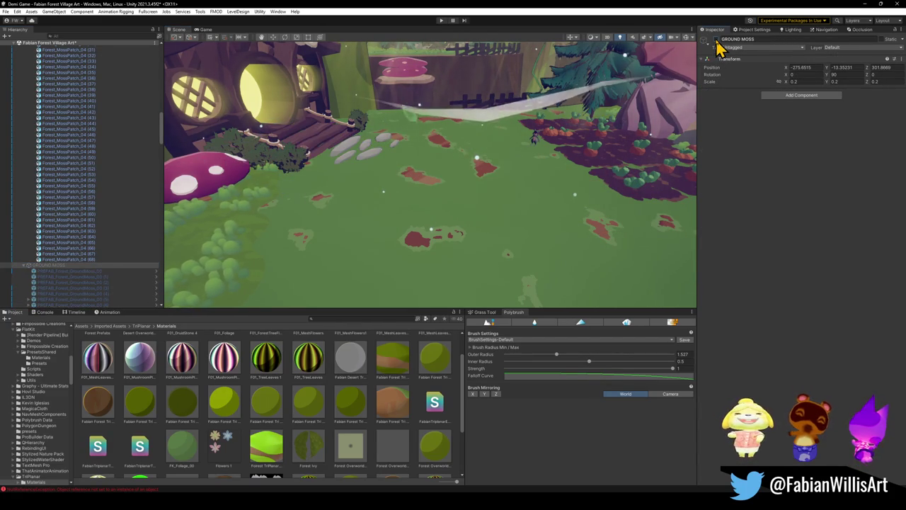
scroll(100, 197, "up", 10)
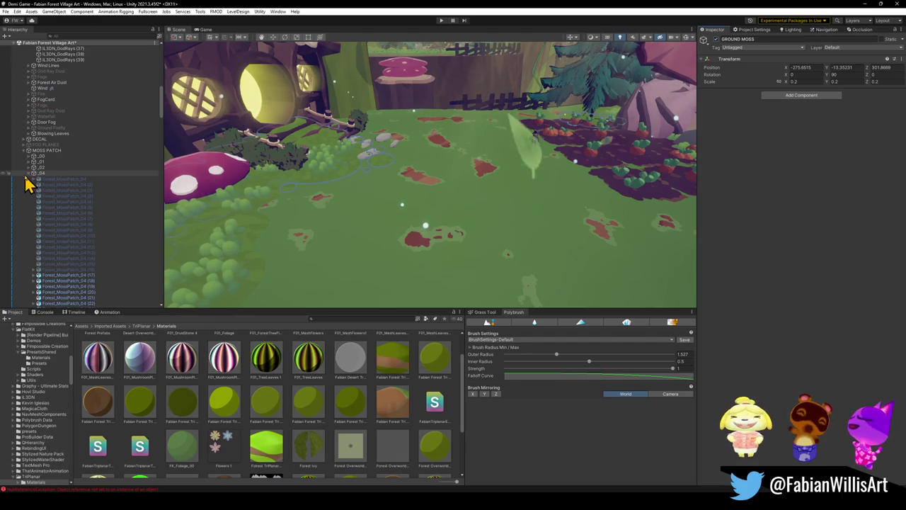
left_click(46, 150)
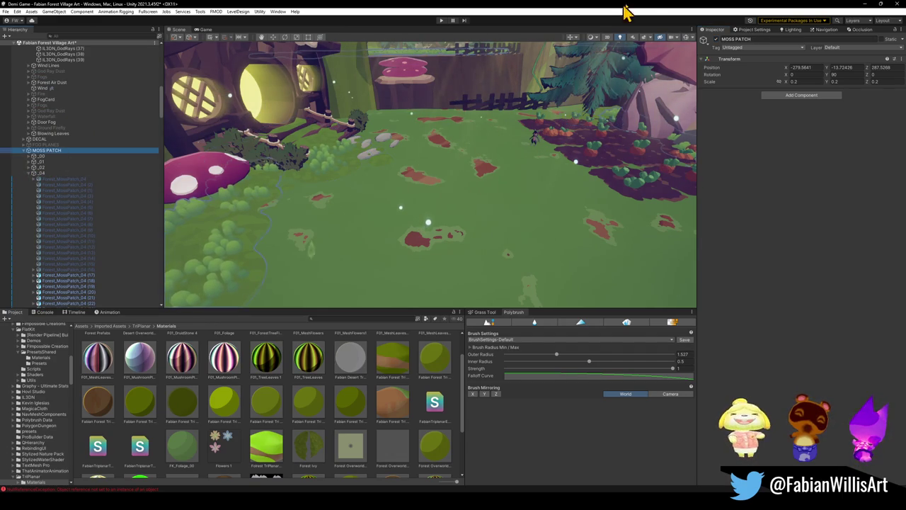
left_click(716, 40)
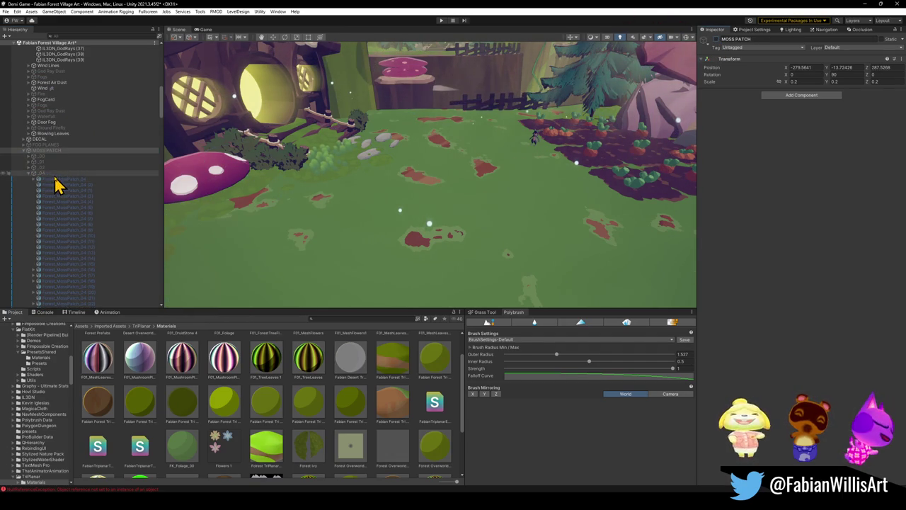
left_click(24, 151)
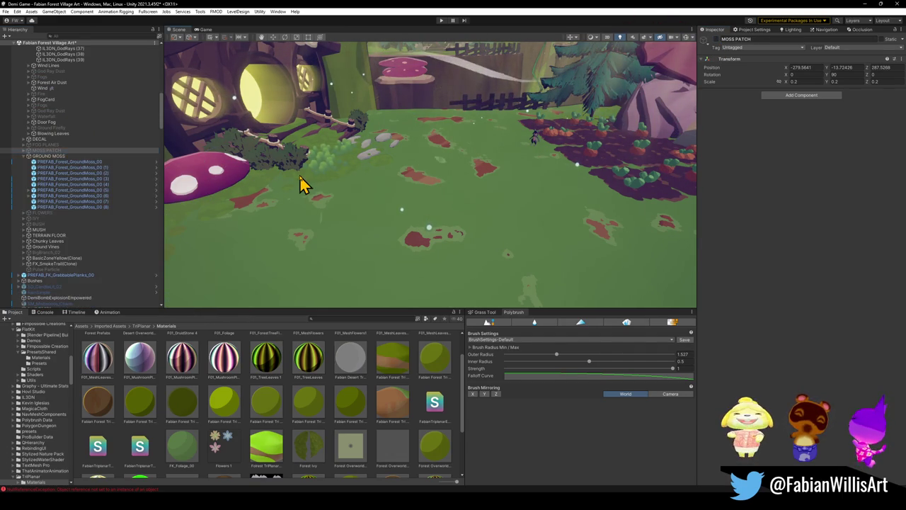
Reselect GROUND MOSS via PREFAB_Forest_GroundMoss_00 (6) and switch the whole group off
left_click(303, 182)
left_click(318, 211)
left_click(49, 218)
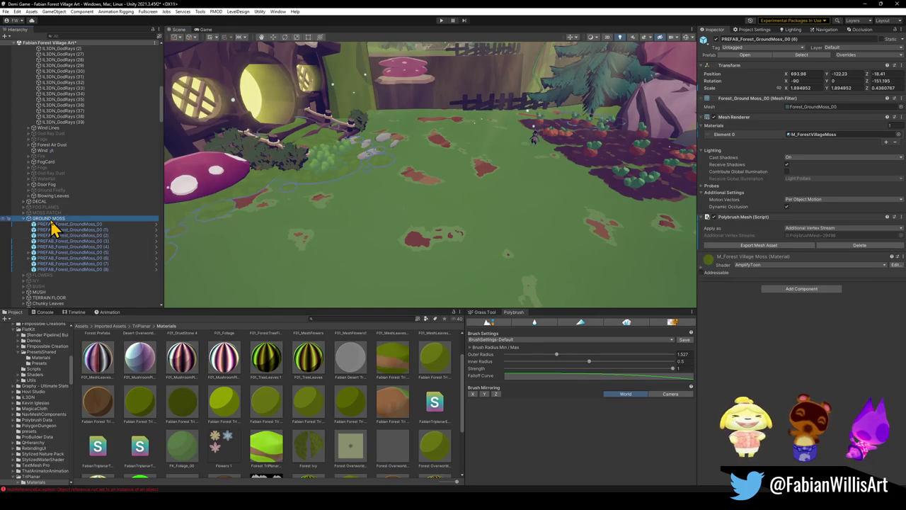
left_click(716, 40)
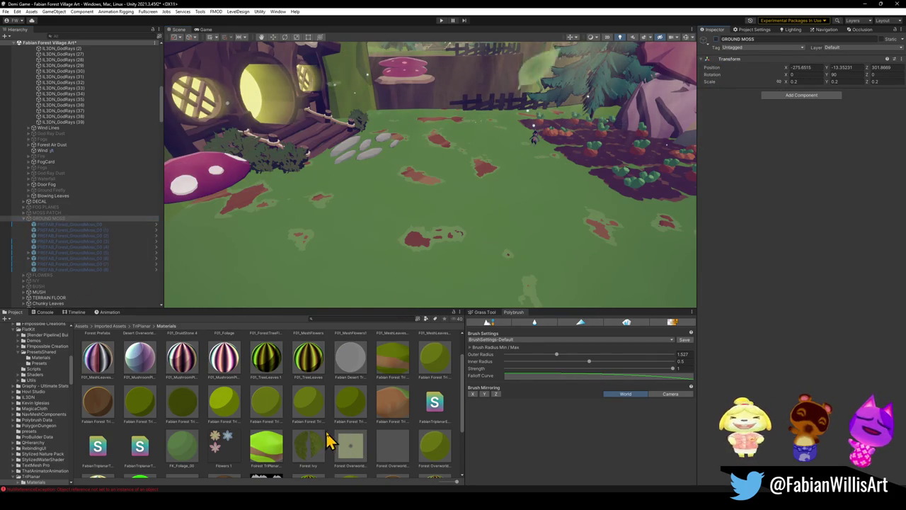
mouse_move(352, 307)
left_mouse_down()
mouse_move(441, 203)
mouse_move(375, 182)
mouse_move(566, 237)
mouse_move(418, 205)
mouse_move(420, 216)
left_mouse_up()
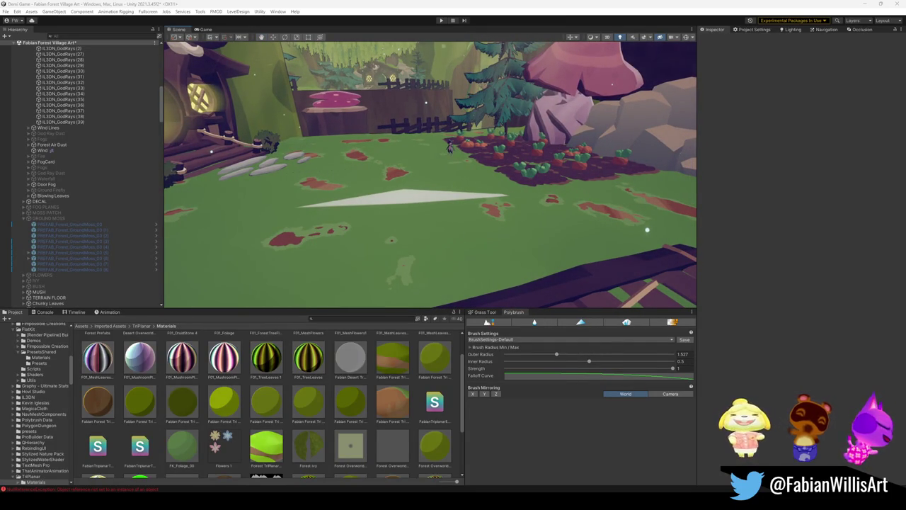
Orbit the Scene view to look over the clearing toward the fence and vegetable patch
mouse_move(509, 214)
left_mouse_down()
mouse_move(385, 219)
mouse_move(386, 227)
mouse_move(422, 212)
left_mouse_up()
On the Fabian Forest Tri Test material, lower Noise Scale, raise TopSpread to 1.49, and increase Rim Power
left_click(405, 401)
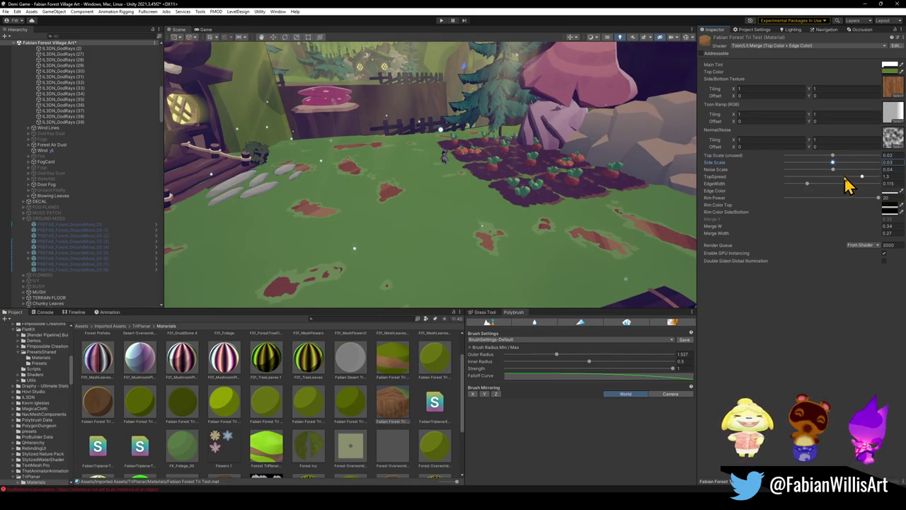
mouse_move(832, 170)
left_mouse_down()
mouse_move(789, 178)
mouse_move(893, 179)
mouse_move(878, 196)
mouse_move(831, 201)
left_mouse_up()
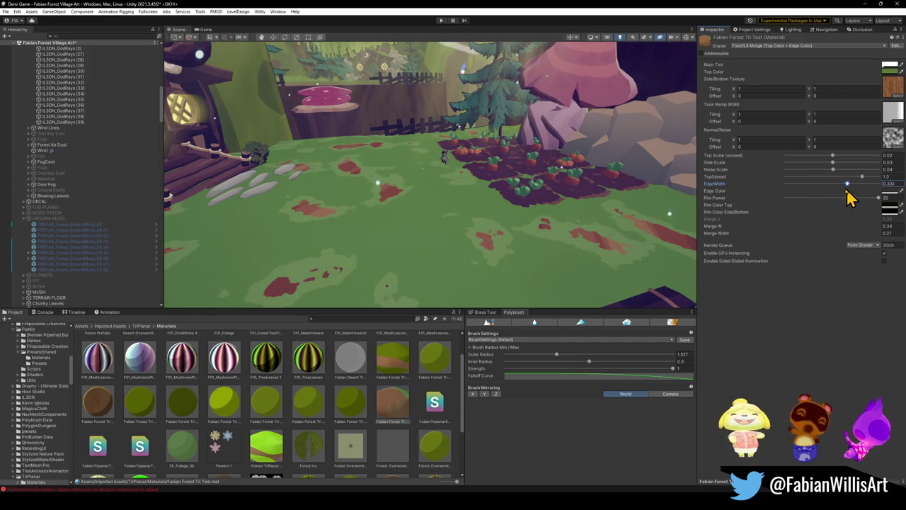
mouse_move(859, 178)
left_mouse_down()
mouse_move(888, 180)
mouse_move(875, 190)
left_mouse_up()
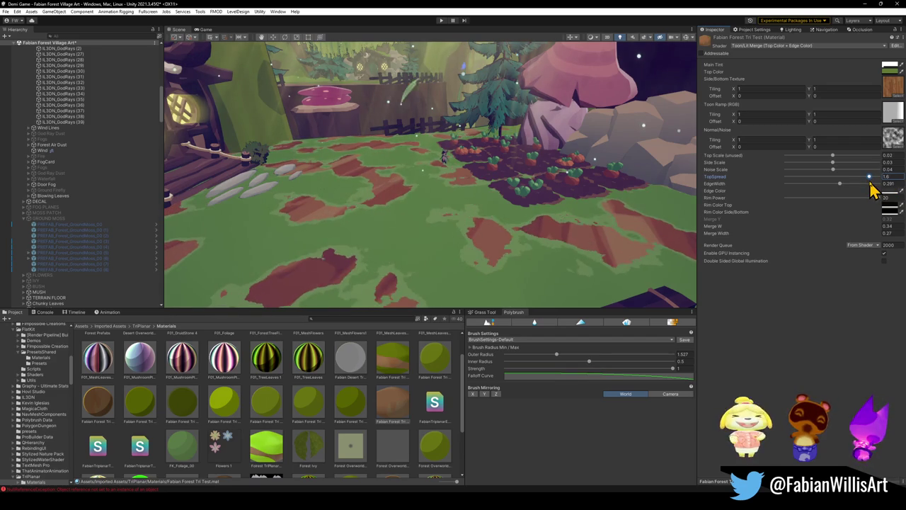
mouse_move(425, 184)
left_mouse_down()
mouse_move(376, 243)
mouse_move(485, 299)
mouse_move(468, 213)
mouse_move(479, 156)
mouse_move(542, 145)
mouse_move(471, 136)
mouse_move(460, 154)
mouse_move(324, 130)
mouse_move(437, 121)
mouse_move(457, 127)
mouse_move(457, 158)
left_mouse_up()
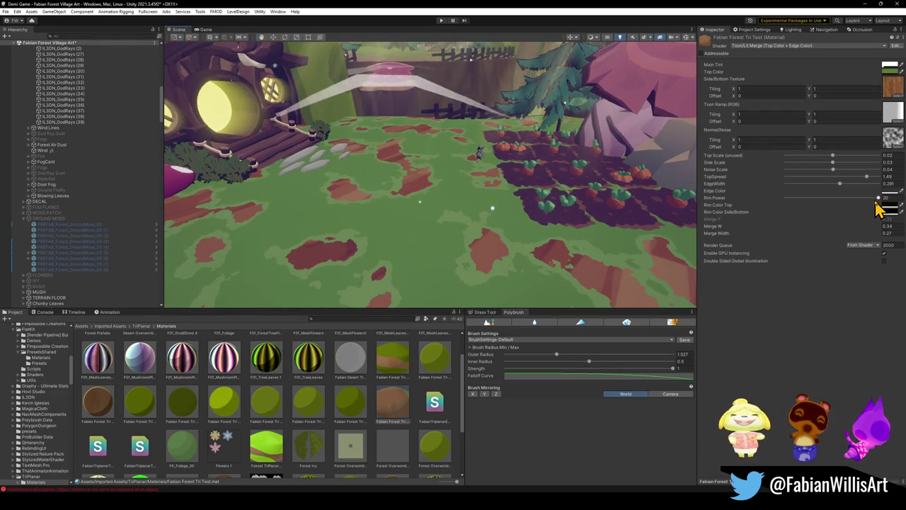
left_click_drag(799, 203, 878, 211)
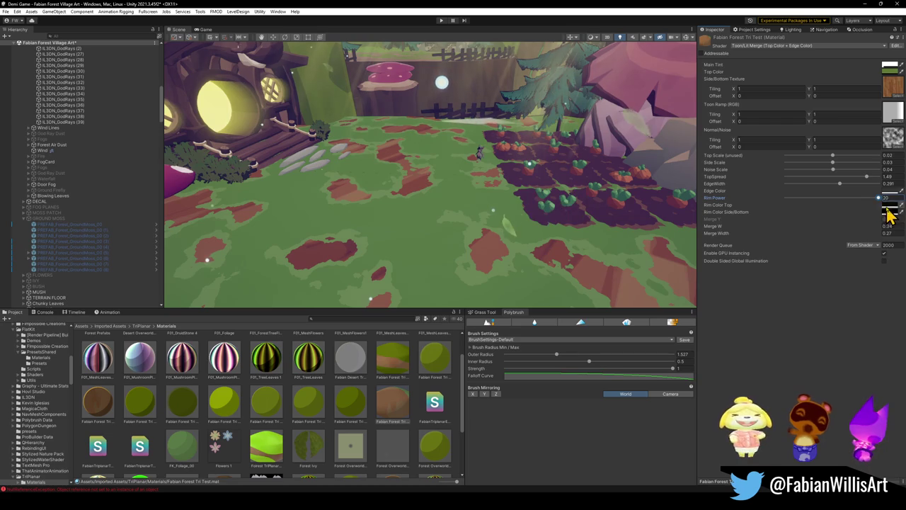
Adjust the ground material's rim colour and darken its green Top Color
left_click(887, 212)
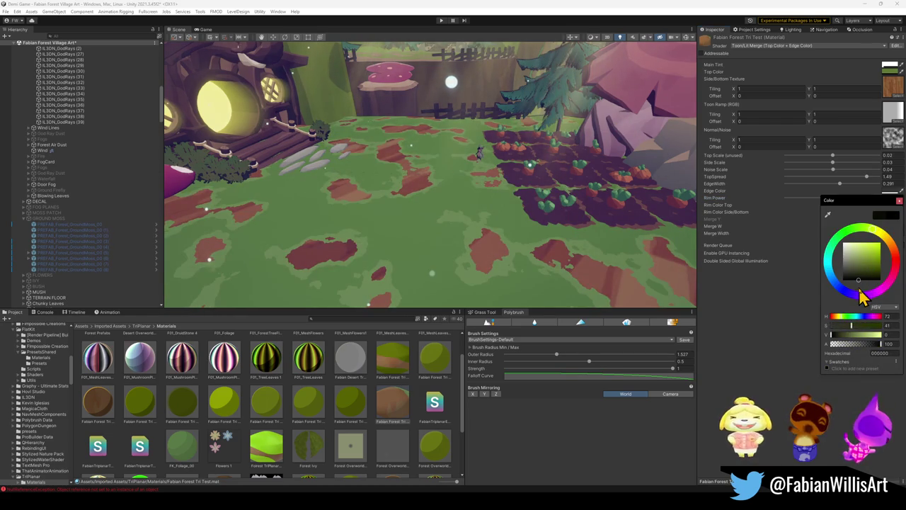
mouse_move(877, 287)
left_mouse_down()
mouse_move(863, 261)
mouse_move(874, 264)
left_mouse_up()
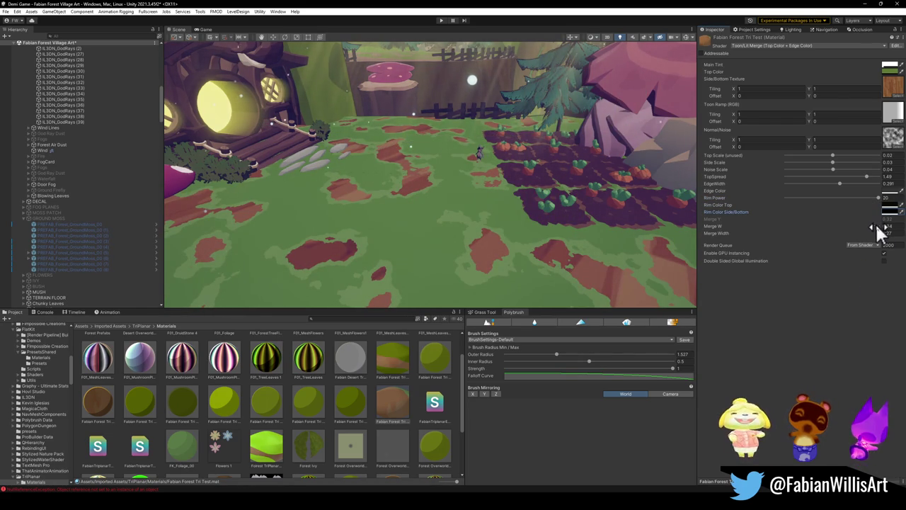
left_click(896, 236)
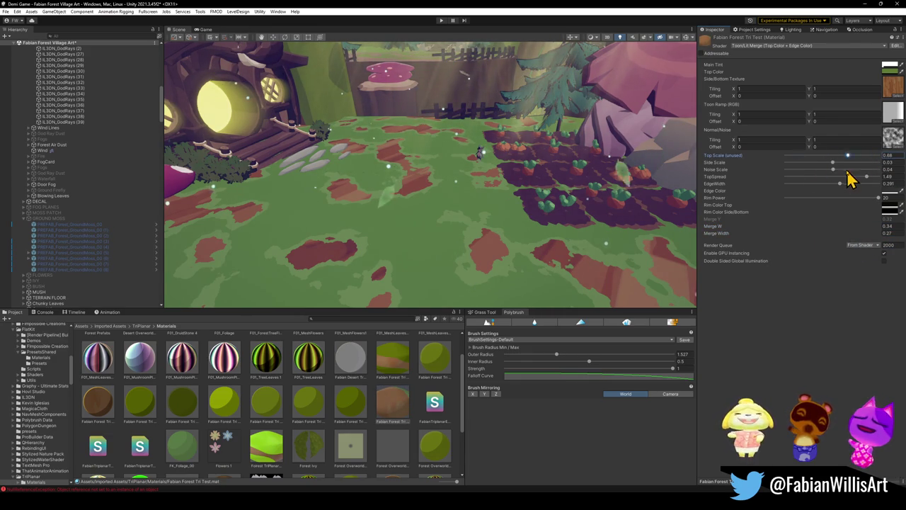
mouse_move(643, 172)
left_mouse_down()
mouse_move(505, 151)
mouse_move(521, 163)
left_mouse_up()
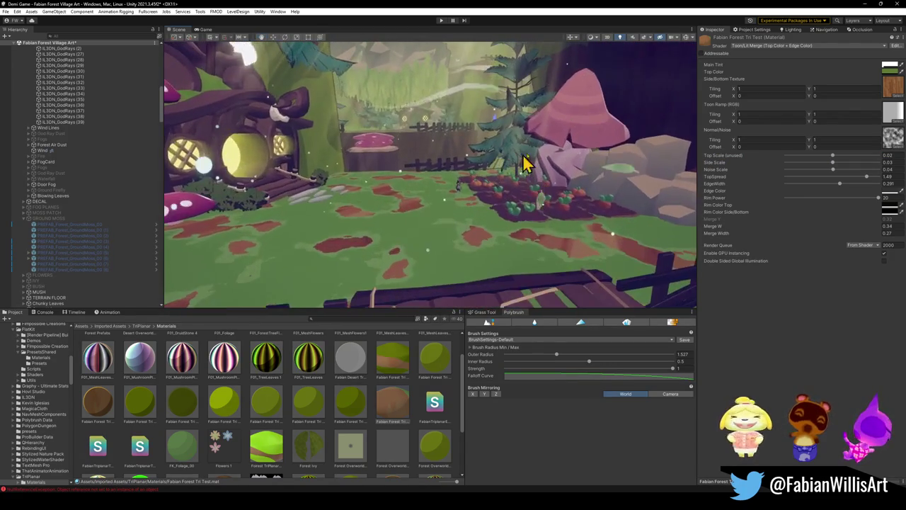
left_click(889, 71)
left_click_drag(862, 136, 860, 136)
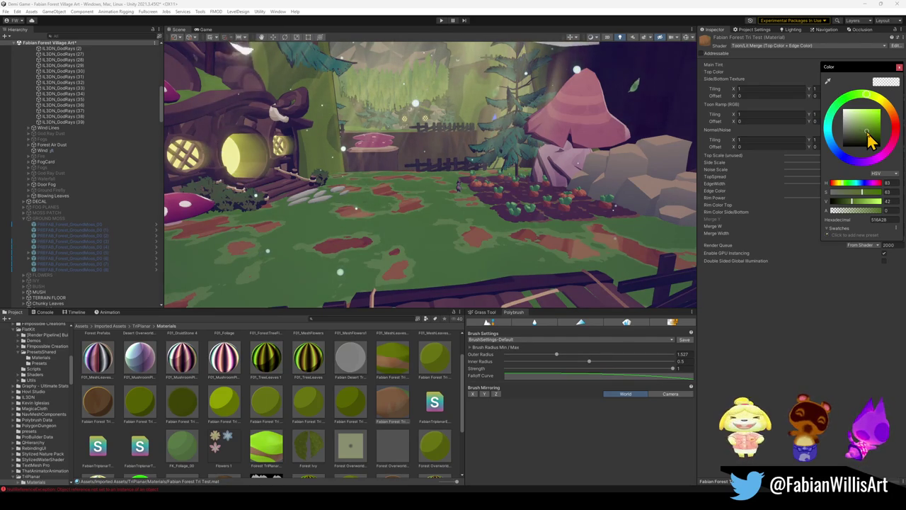
left_click(731, 273)
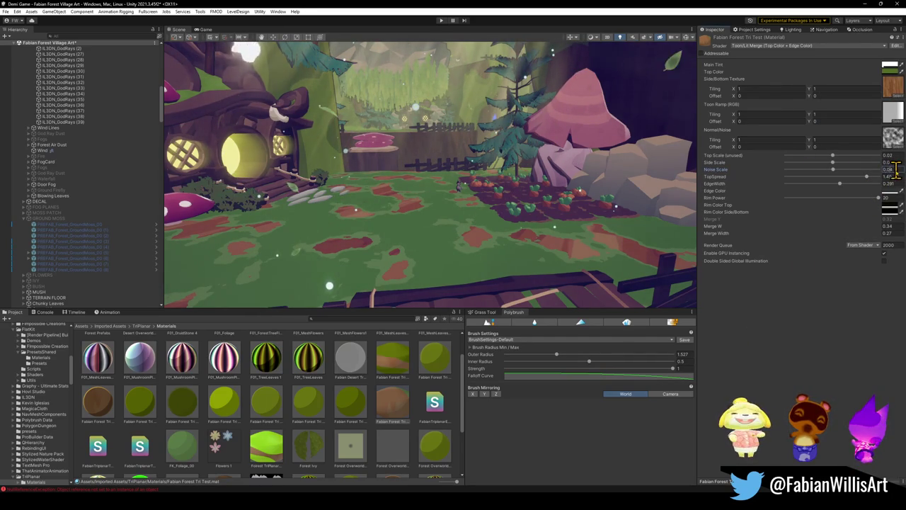
Set the ground material's Noise Scale to 0.015
type("1")
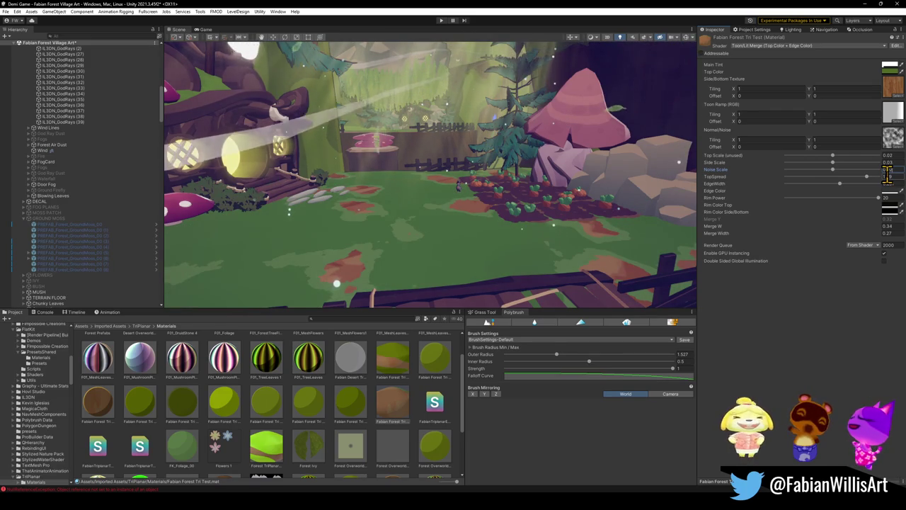
type("0")
key("BackSpace")
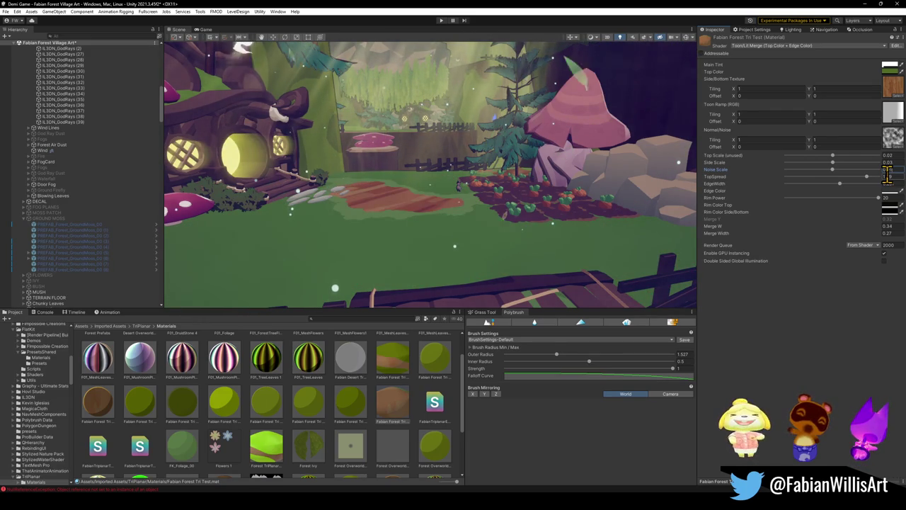
type("525")
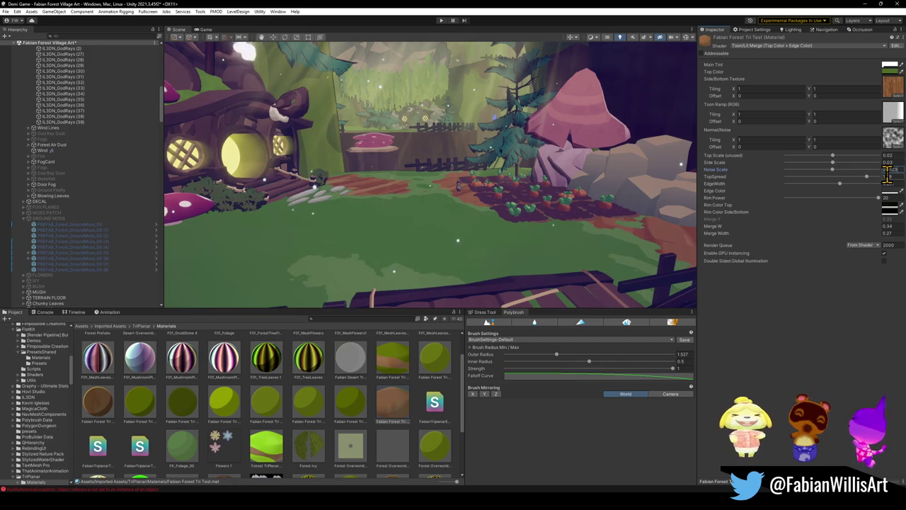
type("5")
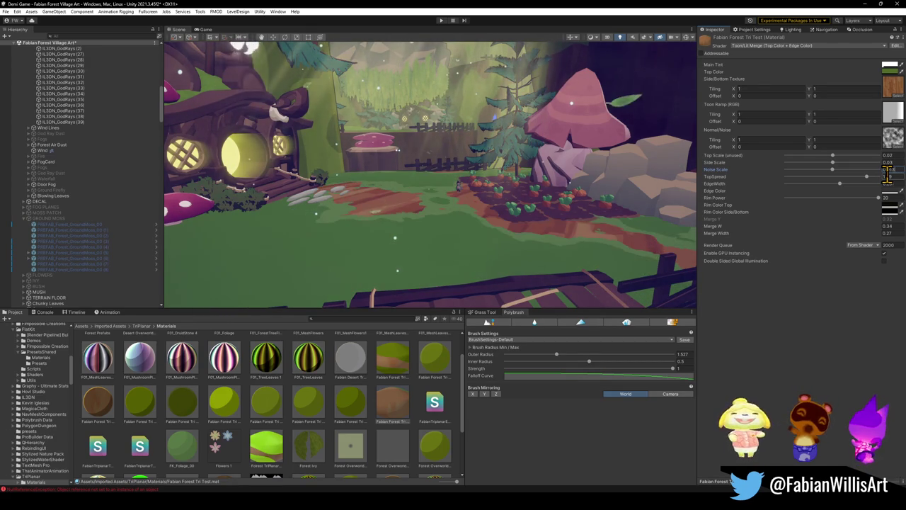
key("Return")
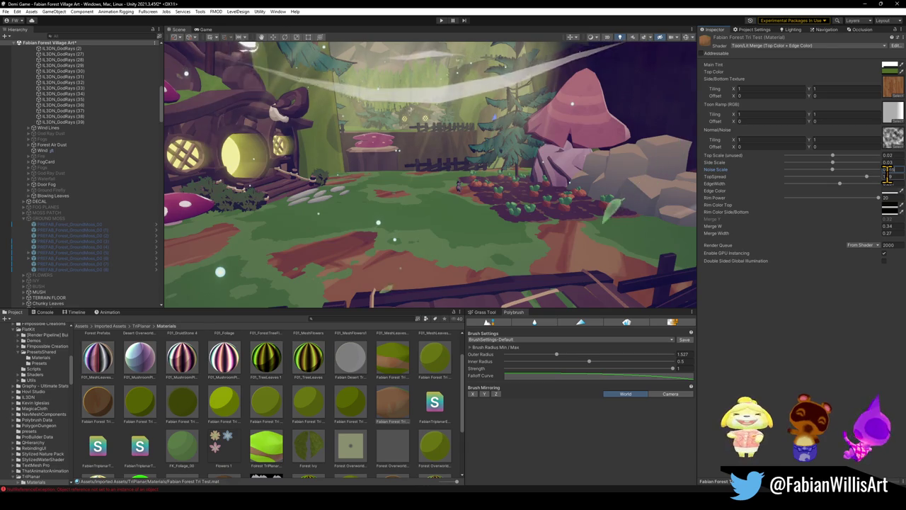
mouse_move(435, 190)
left_mouse_down()
mouse_move(322, 232)
mouse_move(467, 233)
mouse_move(516, 220)
mouse_move(544, 228)
mouse_move(469, 255)
mouse_move(416, 227)
mouse_move(358, 243)
mouse_move(368, 247)
left_mouse_up()
Preview the Fabian Forest Tri material on the ground, then apply it to the stump's top
mouse_move(402, 352)
left_mouse_down()
mouse_move(441, 235)
mouse_move(396, 365)
left_mouse_up()
left_click_drag(394, 410, 433, 263)
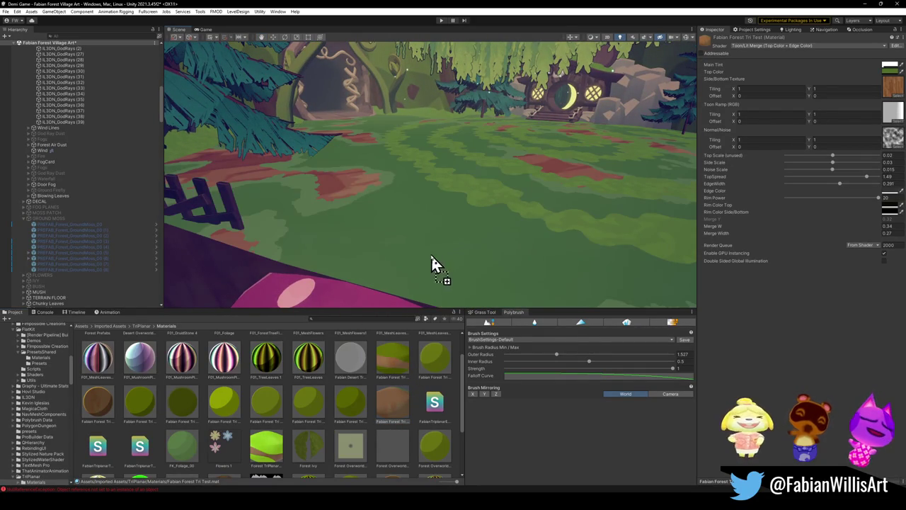
mouse_move(407, 198)
left_mouse_down()
mouse_move(479, 192)
mouse_move(441, 178)
mouse_move(331, 180)
mouse_move(453, 205)
mouse_move(564, 187)
mouse_move(295, 172)
mouse_move(415, 184)
mouse_move(356, 189)
mouse_move(427, 231)
mouse_move(418, 245)
mouse_move(413, 225)
mouse_move(370, 180)
mouse_move(368, 188)
mouse_move(354, 139)
mouse_move(348, 178)
left_mouse_up()
mouse_move(393, 400)
left_mouse_down()
mouse_move(408, 401)
mouse_move(410, 203)
mouse_move(375, 143)
mouse_move(405, 167)
left_mouse_up()
Fly the Scene camera past the purple cliff and fence to circle the mushroom house
left_click_drag(406, 166, 615, 207)
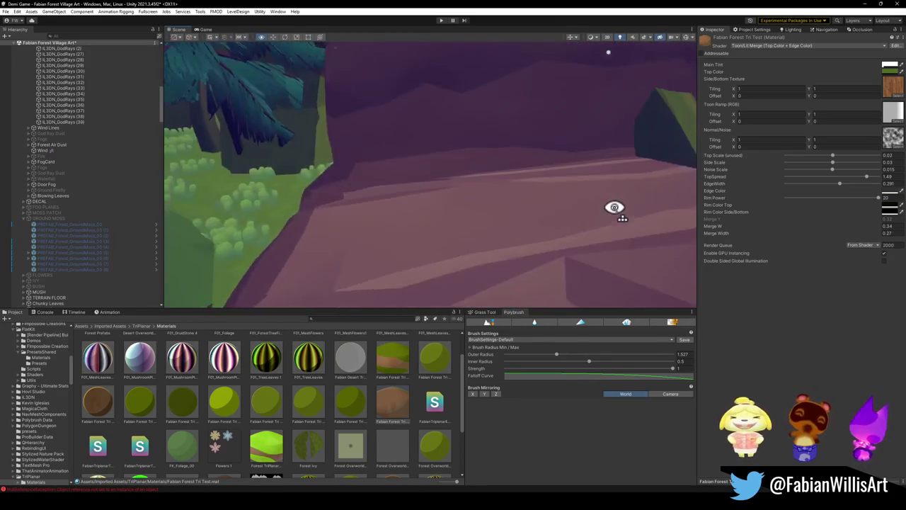
mouse_move(404, 208)
left_mouse_down()
mouse_move(502, 170)
mouse_move(573, 179)
mouse_move(381, 194)
mouse_move(343, 182)
mouse_move(373, 185)
left_mouse_up()
key("s")
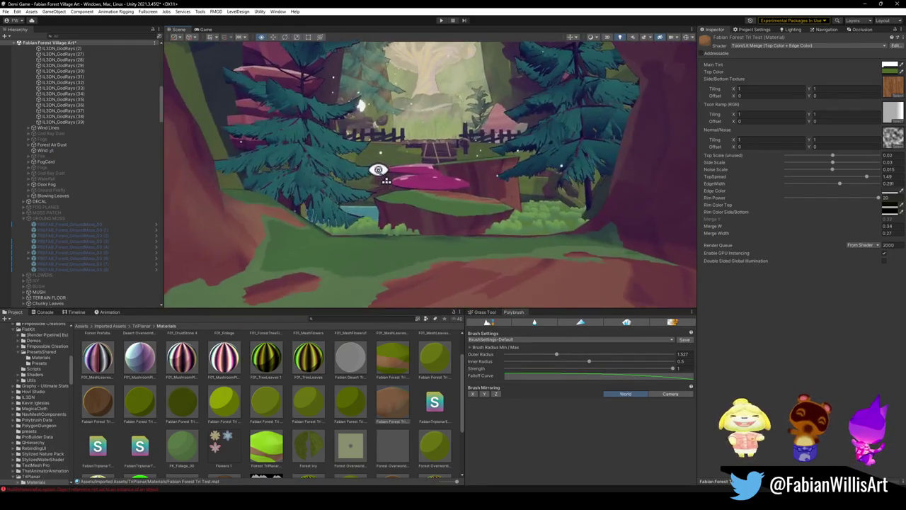
key("w")
mouse_move(384, 168)
left_mouse_down()
mouse_move(404, 178)
mouse_move(336, 200)
mouse_move(293, 191)
mouse_move(269, 252)
left_mouse_up()
mouse_move(361, 200)
left_mouse_down()
mouse_move(323, 106)
mouse_move(403, 176)
mouse_move(503, 183)
mouse_move(431, 134)
mouse_move(454, 159)
mouse_move(457, 146)
mouse_move(477, 166)
mouse_move(520, 154)
mouse_move(596, 161)
mouse_move(550, 148)
mouse_move(449, 156)
mouse_move(489, 163)
left_mouse_up()
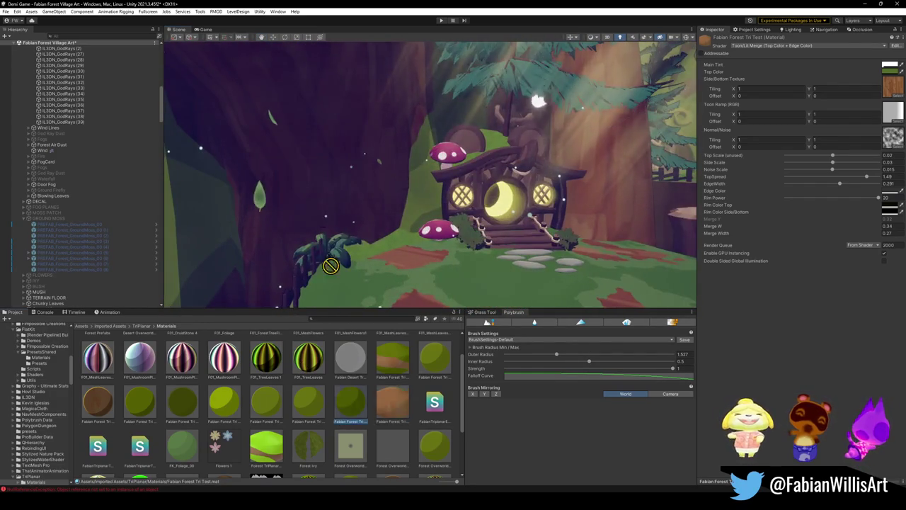
Fly through the forest to the cliff and apply the brown Fabian Forest Tri Test material to it
mouse_move(368, 198)
left_mouse_down()
mouse_move(311, 119)
mouse_move(458, 205)
left_mouse_up()
mouse_move(484, 177)
left_mouse_down()
mouse_move(507, 152)
mouse_move(507, 162)
mouse_move(470, 158)
mouse_move(375, 176)
left_mouse_up()
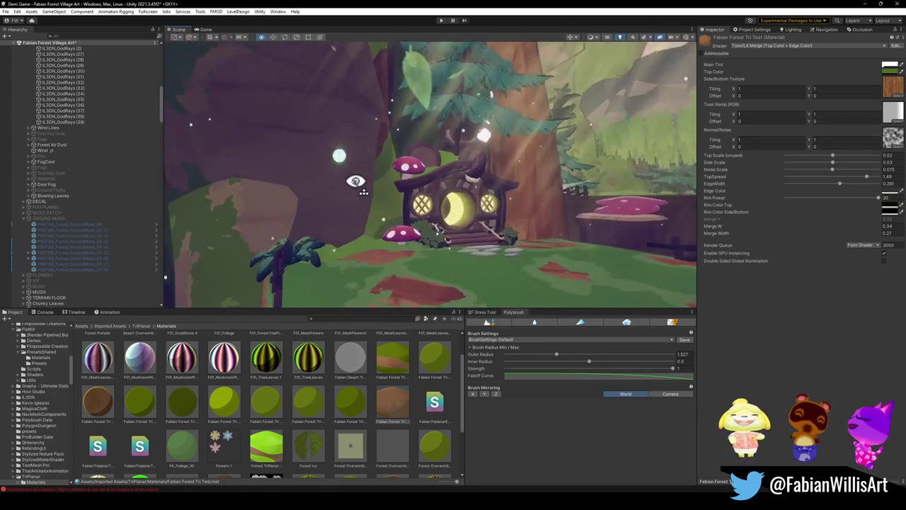
mouse_move(278, 106)
left_mouse_down()
mouse_move(348, 174)
mouse_move(289, 208)
mouse_move(375, 188)
mouse_move(414, 196)
mouse_move(317, 261)
mouse_move(439, 168)
mouse_move(550, 126)
mouse_move(596, 85)
mouse_move(616, 91)
mouse_move(625, 111)
mouse_move(576, 158)
mouse_move(530, 170)
mouse_move(488, 158)
mouse_move(321, 195)
mouse_move(324, 176)
mouse_move(493, 126)
mouse_move(568, 134)
mouse_move(559, 142)
left_mouse_up()
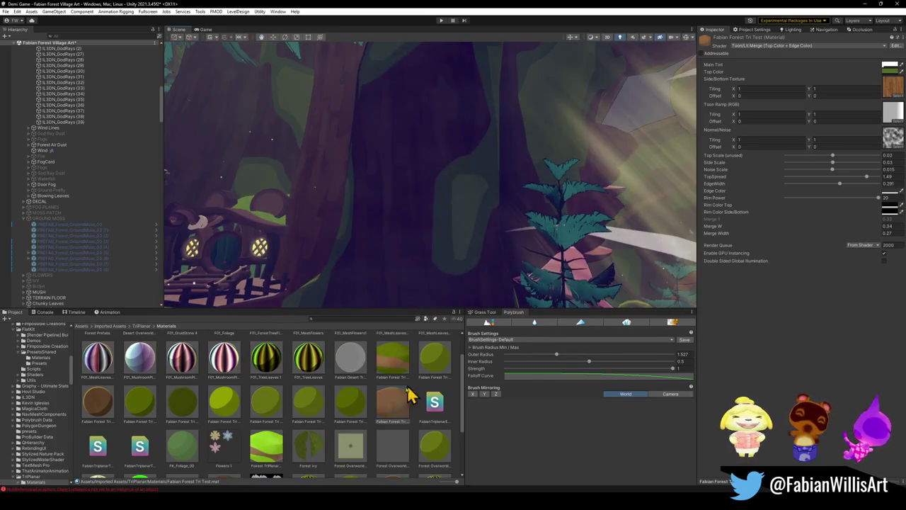
mouse_move(420, 214)
left_mouse_down()
mouse_move(552, 259)
mouse_move(374, 232)
mouse_move(404, 208)
mouse_move(293, 189)
mouse_move(265, 202)
mouse_move(356, 188)
mouse_move(289, 193)
mouse_move(330, 202)
mouse_move(265, 192)
mouse_move(347, 202)
mouse_move(339, 190)
left_mouse_up()
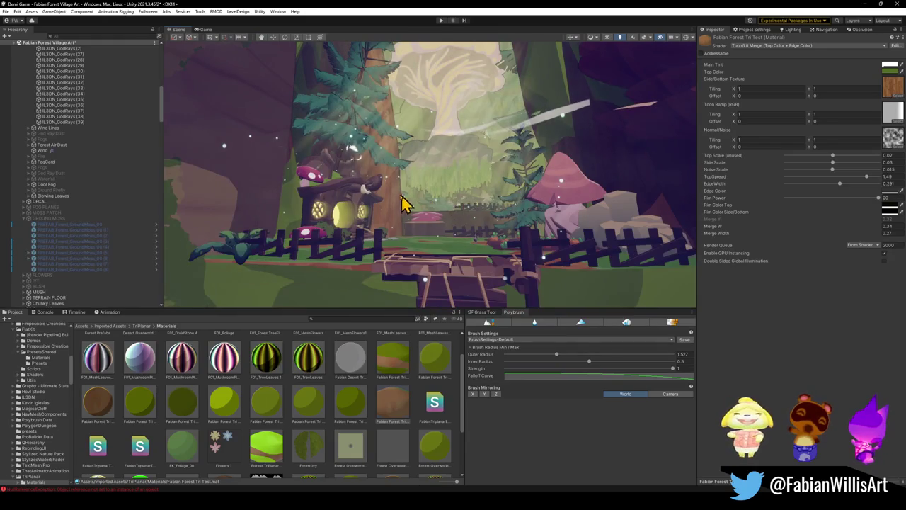
mouse_move(444, 209)
left_mouse_down()
mouse_move(451, 225)
mouse_move(438, 269)
left_mouse_up()
left_click_drag(398, 405, 458, 249)
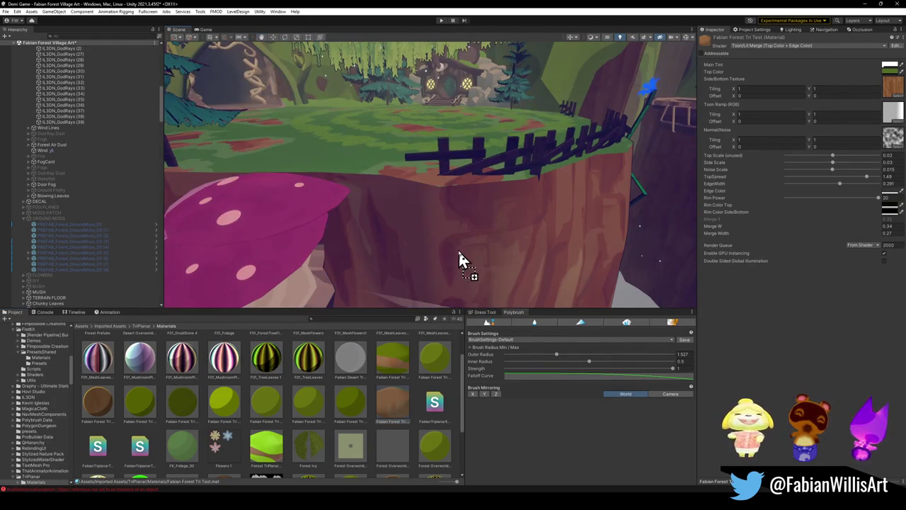
mouse_move(408, 210)
left_mouse_down()
mouse_move(448, 178)
mouse_move(467, 192)
mouse_move(479, 177)
mouse_move(572, 178)
mouse_move(502, 180)
left_mouse_up()
Inspect the brown cliff from the houses, bridge and fence, trying the green patchy material on the ground
scroll(352, 400, "up", 1)
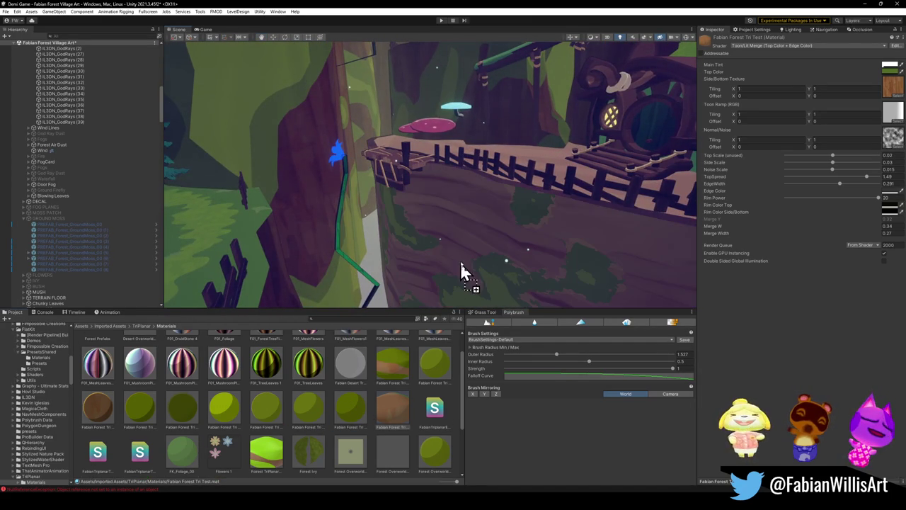
left_click_drag(425, 233, 476, 216)
mouse_move(460, 185)
left_mouse_down()
mouse_move(362, 162)
mouse_move(455, 172)
mouse_move(513, 208)
mouse_move(465, 208)
mouse_move(539, 215)
mouse_move(382, 179)
left_mouse_up()
left_click_drag(476, 208, 443, 228)
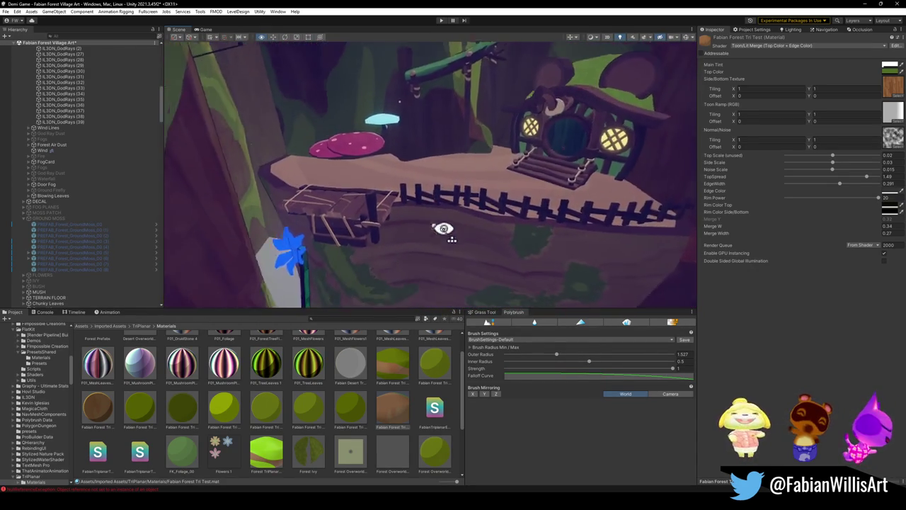
mouse_move(421, 179)
left_mouse_down()
mouse_move(356, 177)
mouse_move(392, 136)
mouse_move(429, 158)
left_mouse_up()
mouse_move(458, 189)
left_mouse_down()
mouse_move(479, 174)
mouse_move(473, 154)
mouse_move(317, 135)
mouse_move(449, 168)
mouse_move(427, 156)
mouse_move(396, 155)
mouse_move(425, 166)
mouse_move(386, 162)
left_mouse_up()
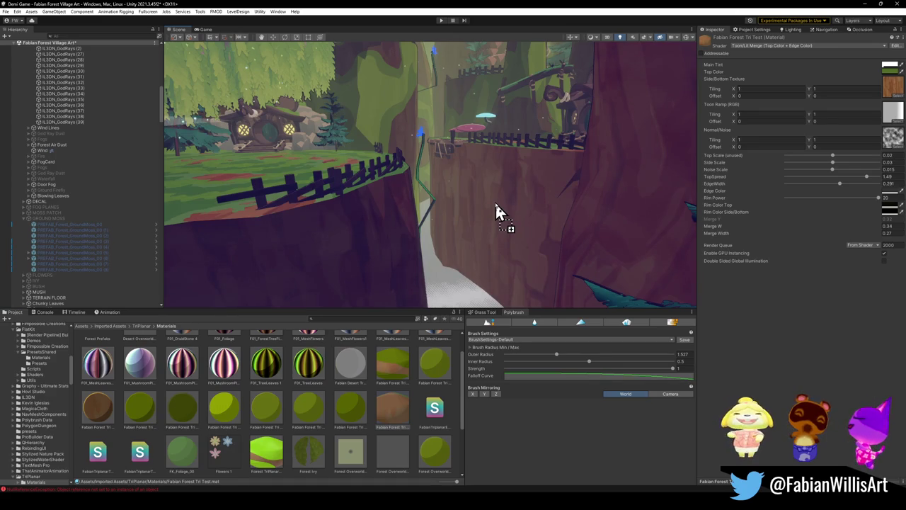
Try the green grass material on the cliff, then fly past the hobbit house, fence and gate posts
mouse_move(499, 209)
left_mouse_down()
mouse_move(524, 184)
mouse_move(536, 200)
mouse_move(342, 423)
left_mouse_up()
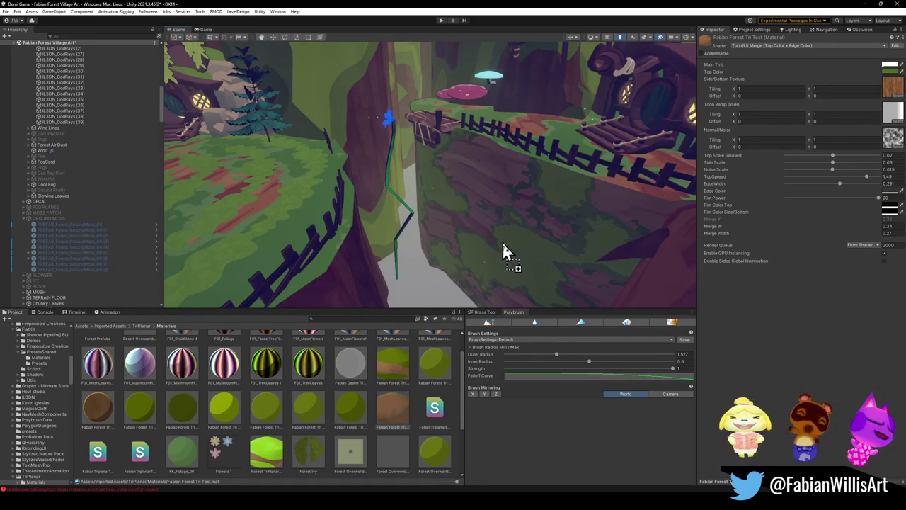
mouse_move(530, 217)
left_mouse_down()
mouse_move(552, 184)
mouse_move(503, 178)
mouse_move(512, 239)
mouse_move(616, 211)
mouse_move(346, 198)
mouse_move(476, 184)
mouse_move(471, 204)
mouse_move(573, 210)
mouse_move(665, 198)
mouse_move(516, 190)
mouse_move(594, 174)
mouse_move(269, 210)
mouse_move(465, 196)
mouse_move(398, 198)
mouse_move(372, 234)
mouse_move(524, 143)
mouse_move(461, 75)
mouse_move(502, 137)
mouse_move(543, 132)
mouse_move(559, 117)
mouse_move(527, 151)
mouse_move(532, 165)
left_mouse_up()
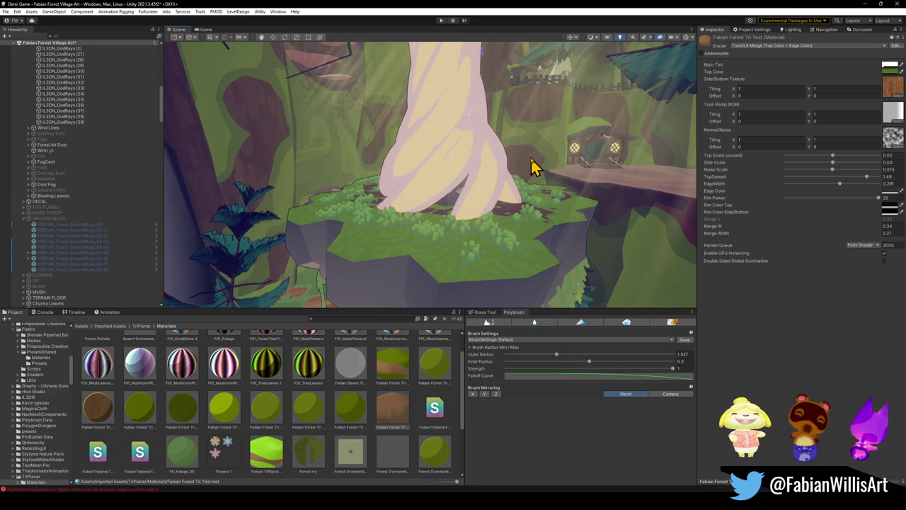
mouse_move(532, 165)
left_mouse_down()
mouse_move(556, 222)
mouse_move(522, 216)
mouse_move(504, 232)
mouse_move(393, 451)
left_mouse_up()
mouse_move(408, 292)
left_mouse_down()
mouse_move(374, 239)
mouse_move(524, 304)
mouse_move(469, 243)
mouse_move(389, 235)
mouse_move(432, 272)
left_mouse_up()
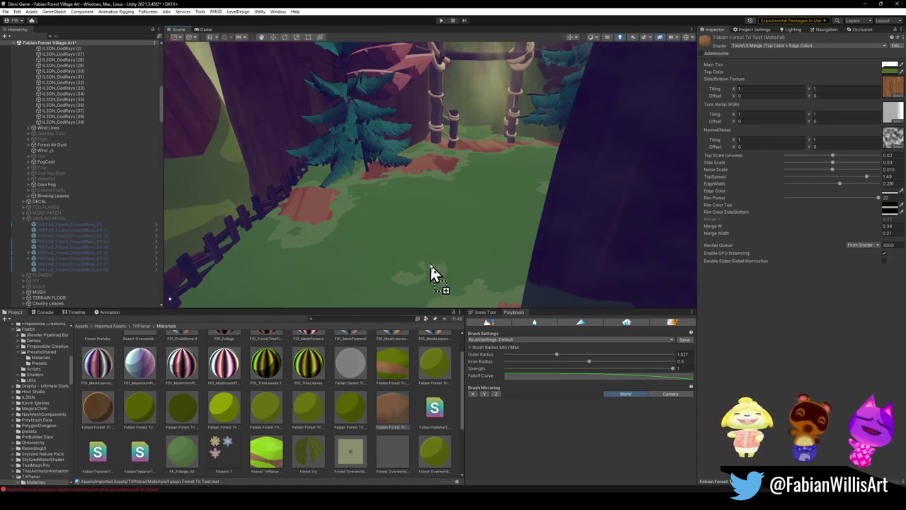
mouse_move(372, 247)
left_mouse_down()
mouse_move(578, 239)
mouse_move(457, 222)
mouse_move(376, 242)
mouse_move(332, 239)
mouse_move(477, 208)
mouse_move(344, 225)
mouse_move(488, 194)
mouse_move(425, 229)
mouse_move(406, 396)
left_mouse_up()
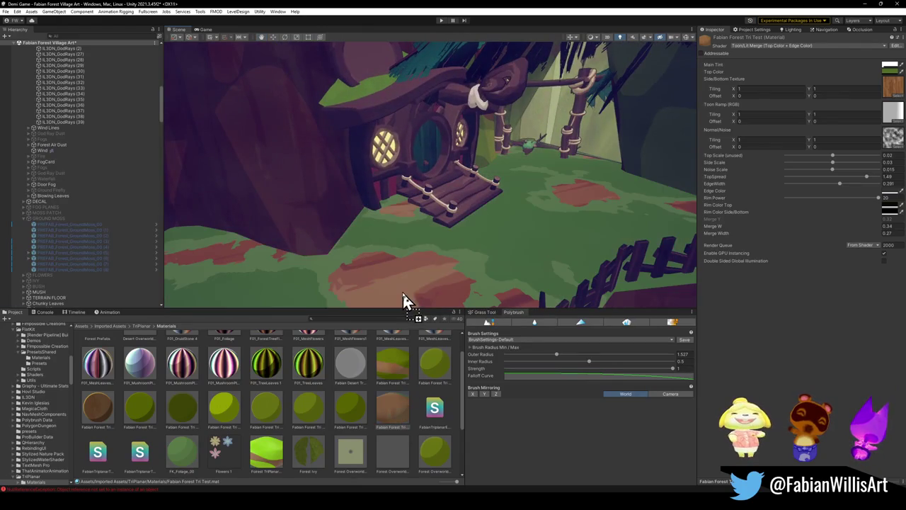
mouse_move(549, 251)
left_mouse_down()
mouse_move(576, 253)
mouse_move(465, 259)
mouse_move(356, 248)
mouse_move(483, 234)
mouse_move(389, 218)
mouse_move(409, 201)
mouse_move(403, 191)
mouse_move(390, 202)
mouse_move(418, 199)
left_mouse_up()
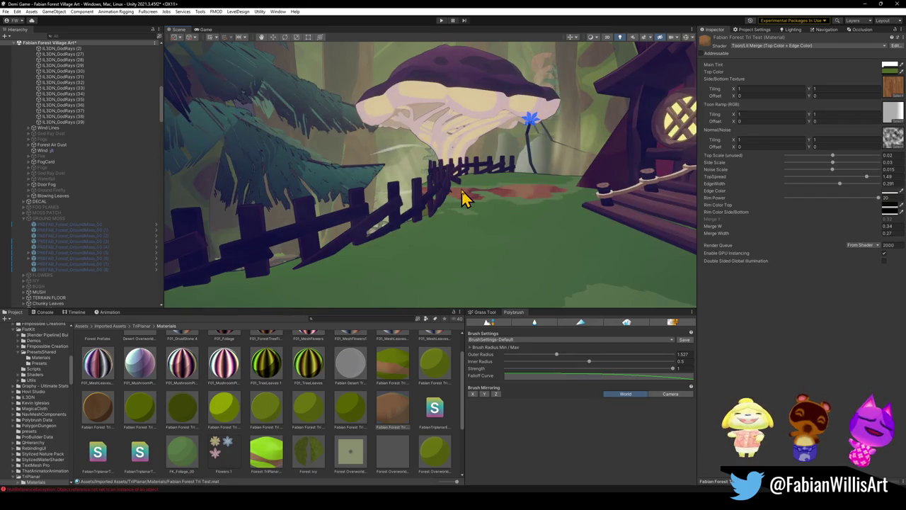
left_click(889, 66)
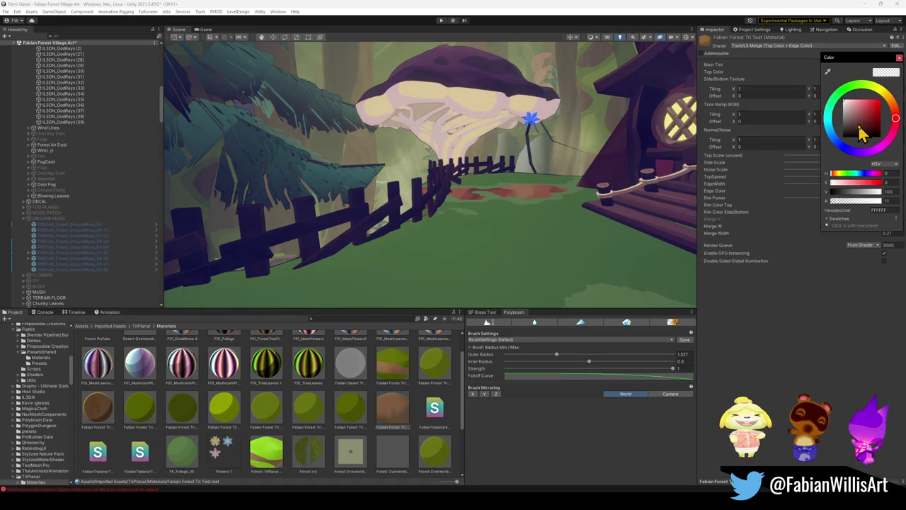
key("Escape")
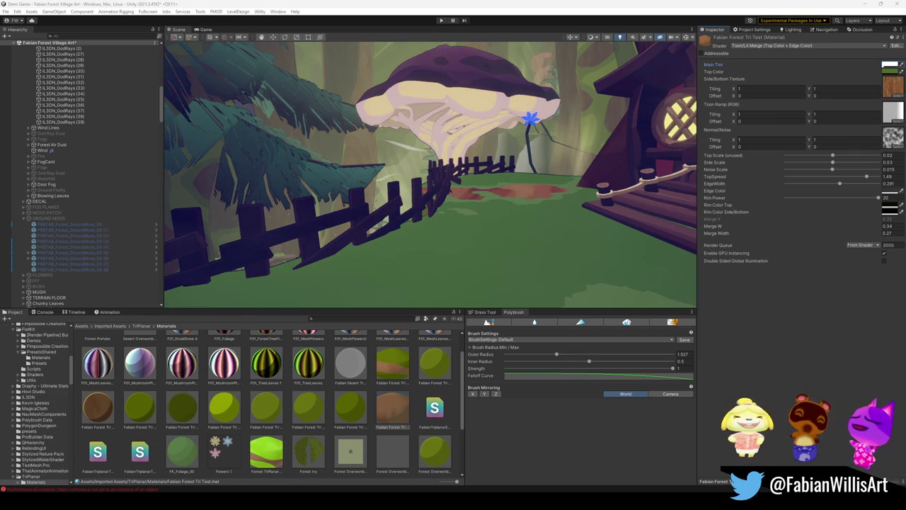
Try brown bark and green materials on the rock pillars, then pull back out to the clearing
mouse_move(613, 211)
left_mouse_down()
mouse_move(469, 210)
mouse_move(523, 191)
mouse_move(583, 194)
mouse_move(497, 192)
mouse_move(548, 196)
mouse_move(542, 238)
mouse_move(506, 244)
mouse_move(507, 252)
mouse_move(453, 253)
mouse_move(519, 194)
left_mouse_up()
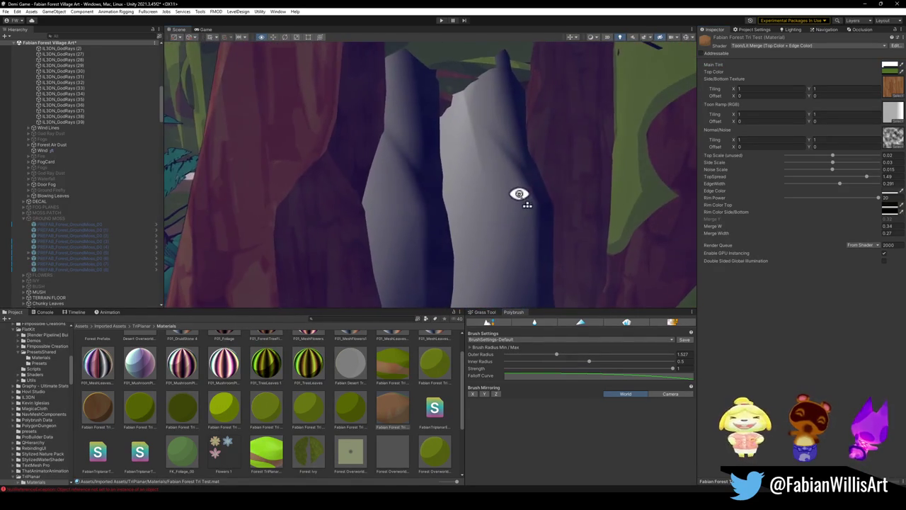
mouse_move(372, 415)
left_mouse_down()
mouse_move(440, 228)
mouse_move(519, 240)
mouse_move(507, 242)
left_mouse_up()
mouse_move(271, 417)
left_mouse_down()
mouse_move(410, 273)
mouse_move(439, 167)
left_mouse_up()
mouse_move(407, 230)
left_mouse_down()
mouse_move(413, 237)
mouse_move(502, 192)
mouse_move(578, 176)
mouse_move(580, 162)
mouse_move(603, 196)
mouse_move(607, 172)
mouse_move(433, 192)
left_mouse_up()
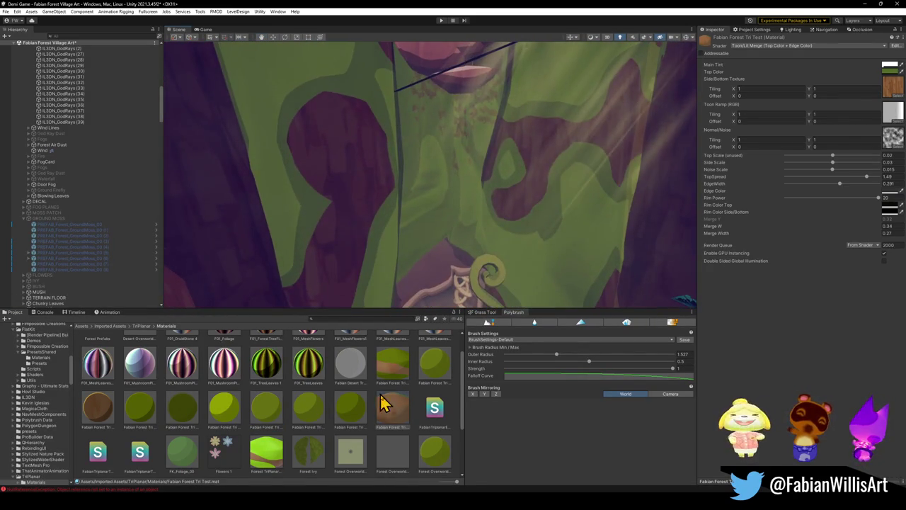
scroll(434, 191, "down", 3)
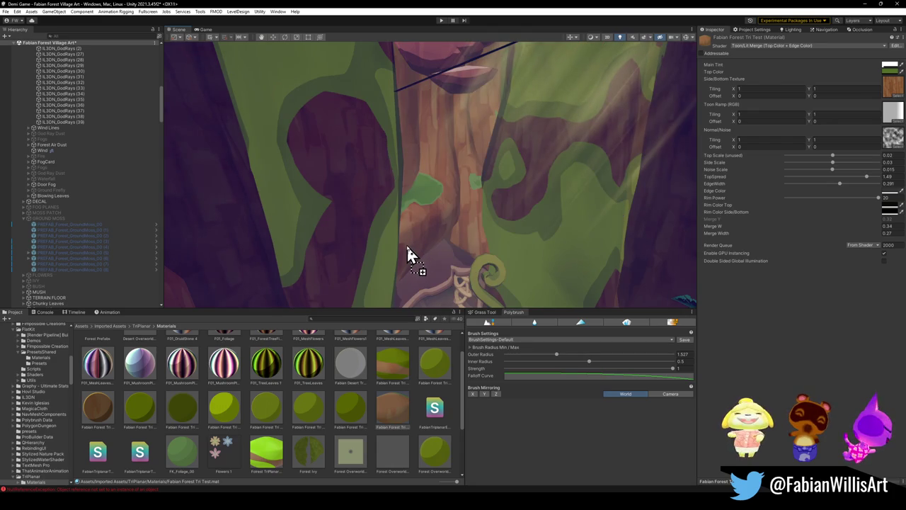
scroll(408, 255, "up", 4)
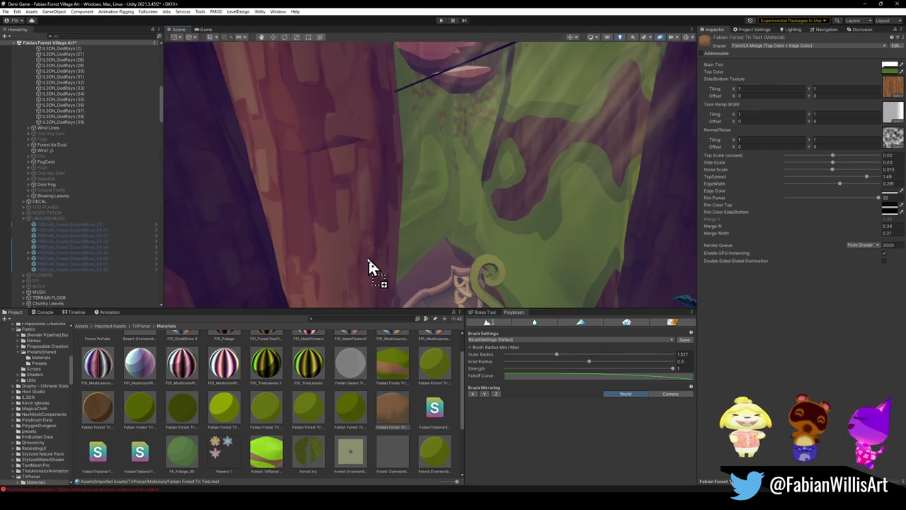
mouse_move(560, 240)
left_mouse_down()
mouse_move(613, 194)
mouse_move(587, 232)
mouse_move(588, 198)
mouse_move(542, 215)
mouse_move(589, 188)
mouse_move(516, 196)
mouse_move(539, 111)
mouse_move(461, 191)
mouse_move(459, 204)
mouse_move(384, 208)
mouse_move(390, 217)
mouse_move(548, 208)
mouse_move(538, 217)
mouse_move(509, 189)
mouse_move(517, 204)
left_mouse_up()
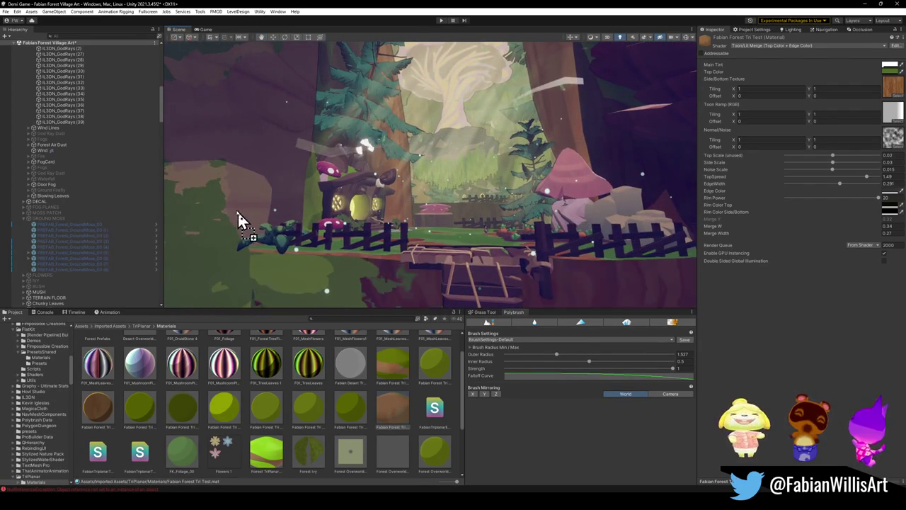
Test brown, green and dark materials on the trunks by the fence and pink mushroom, then widen the view
mouse_move(383, 197)
left_mouse_down()
mouse_move(434, 194)
mouse_move(400, 204)
mouse_move(506, 200)
mouse_move(558, 176)
mouse_move(513, 209)
left_mouse_up()
left_click_drag(486, 239, 495, 184)
mouse_move(384, 348)
left_mouse_down()
mouse_move(489, 208)
mouse_move(439, 205)
left_mouse_up()
mouse_move(347, 234)
left_mouse_down()
mouse_move(534, 207)
mouse_move(511, 223)
mouse_move(283, 226)
mouse_move(157, 267)
mouse_move(502, 198)
mouse_move(481, 236)
mouse_move(415, 269)
mouse_move(407, 297)
left_mouse_up()
mouse_move(348, 239)
left_mouse_down()
mouse_move(491, 209)
mouse_move(429, 206)
mouse_move(397, 218)
mouse_move(485, 188)
mouse_move(449, 196)
mouse_move(528, 188)
mouse_move(317, 182)
mouse_move(516, 162)
mouse_move(458, 146)
mouse_move(297, 168)
mouse_move(502, 211)
left_mouse_up()
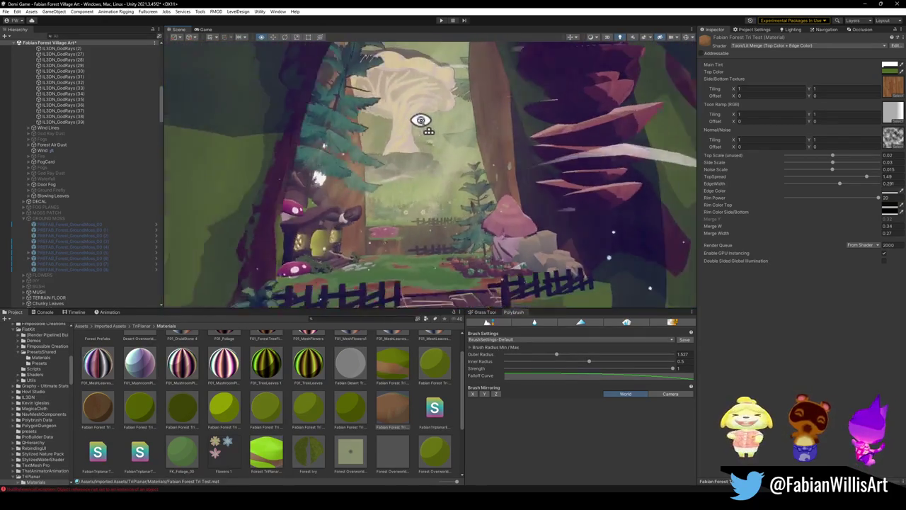
left_click_drag(394, 103, 435, 101)
Click through the god-ray effects and pine tree to select the Mush mushroom tree
left_click(435, 136)
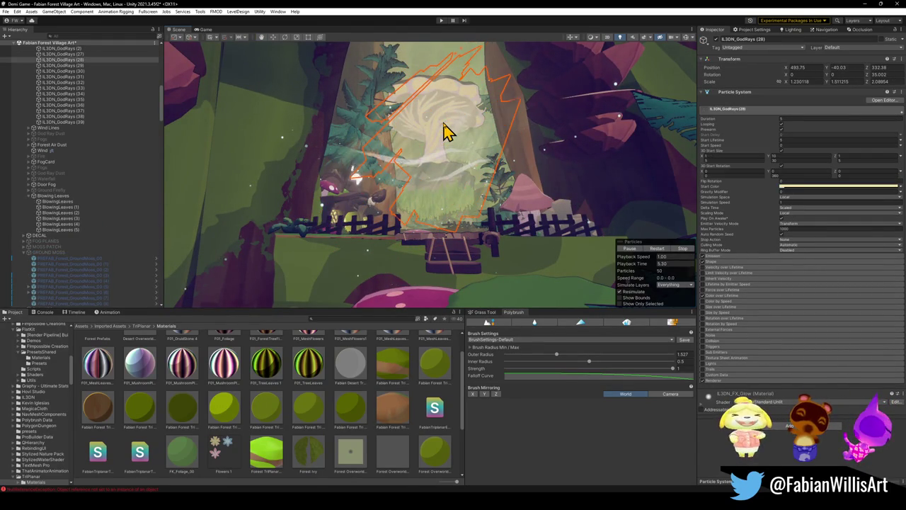
left_click(445, 132)
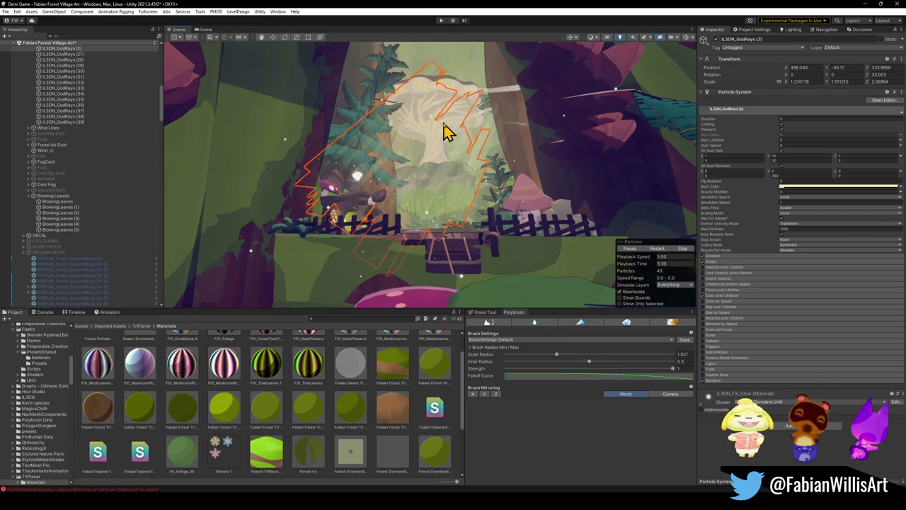
left_click(445, 132)
left_click(444, 133)
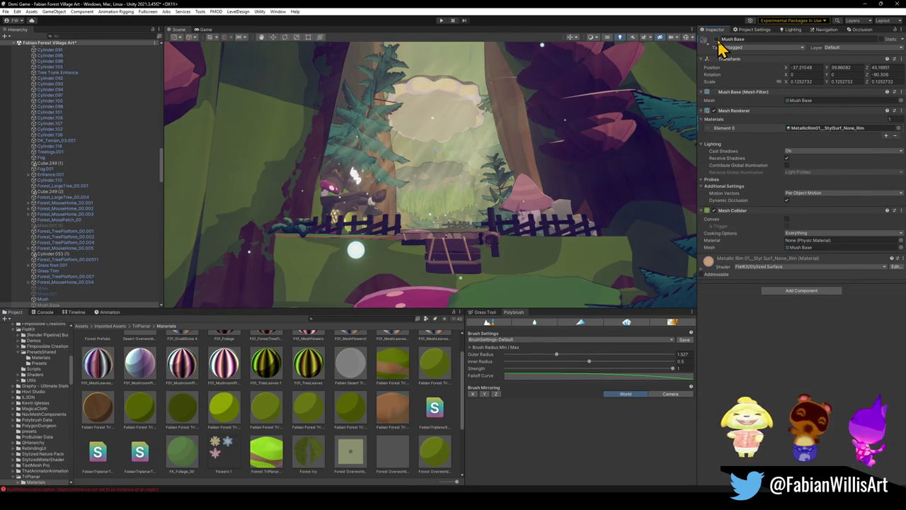
left_click(446, 103)
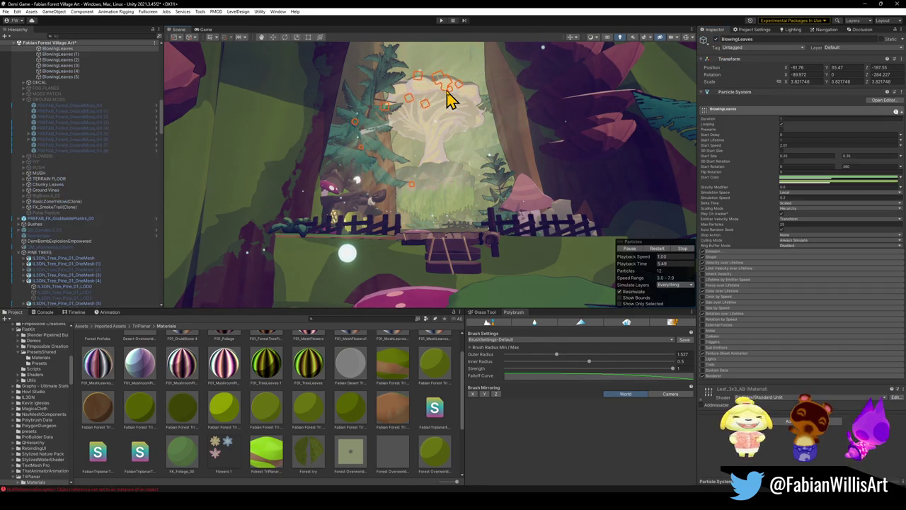
left_click(448, 96)
left_click(448, 96)
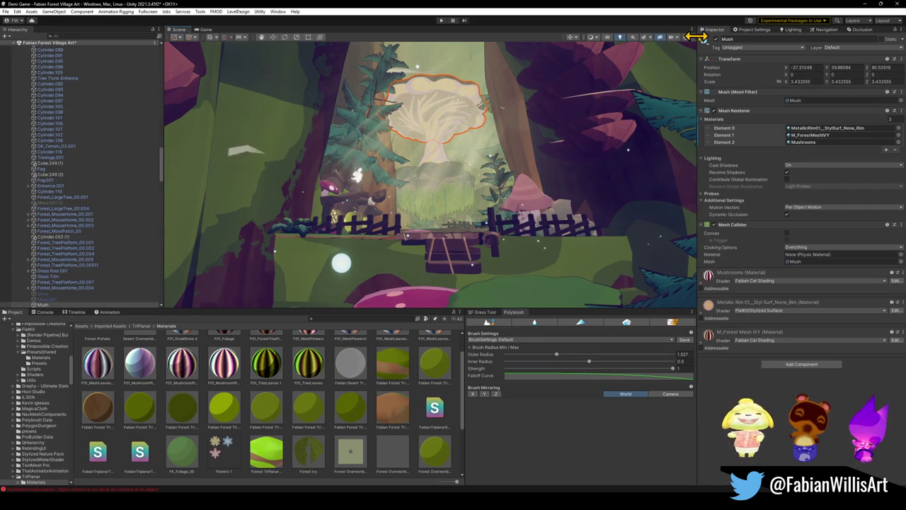
mouse_move(446, 153)
left_mouse_down()
mouse_move(453, 142)
mouse_move(446, 154)
left_mouse_up()
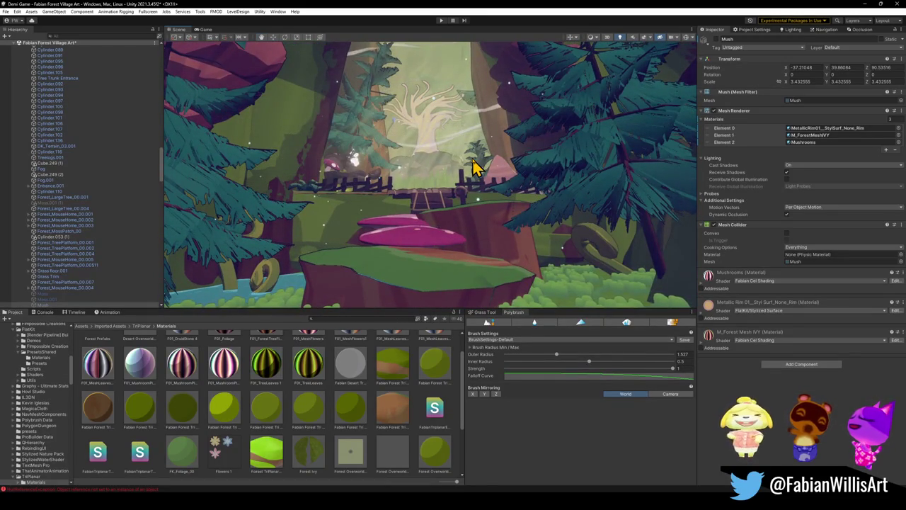
key("ctrl+d")
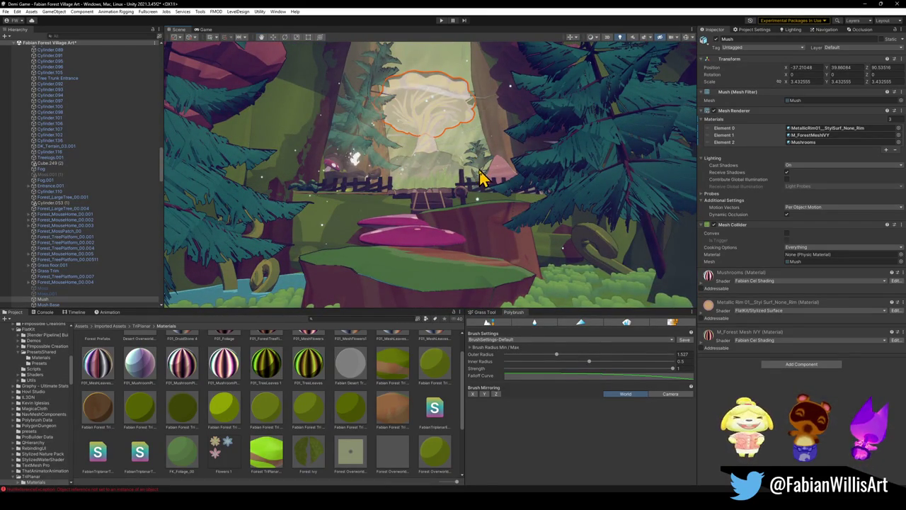
Minimize Unity and bring the Blender scene to the front
left_click(862, 5)
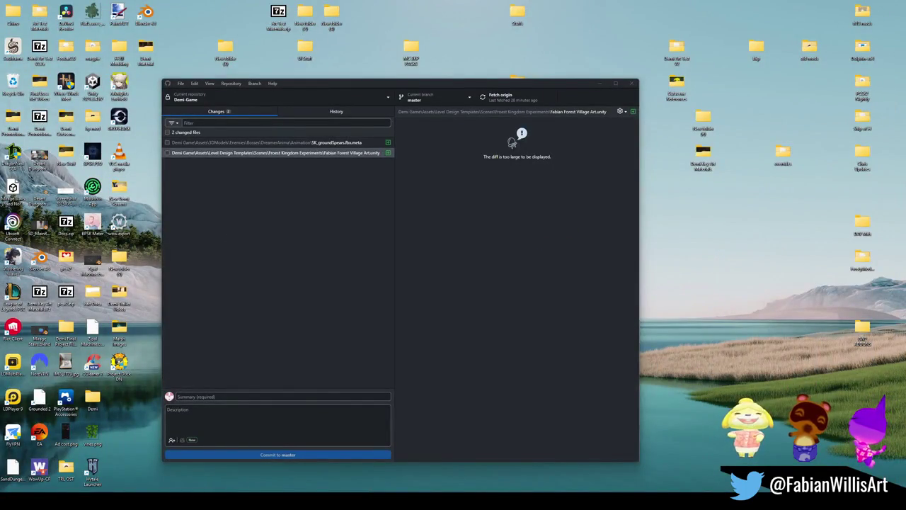
mouse_move(559, 501)
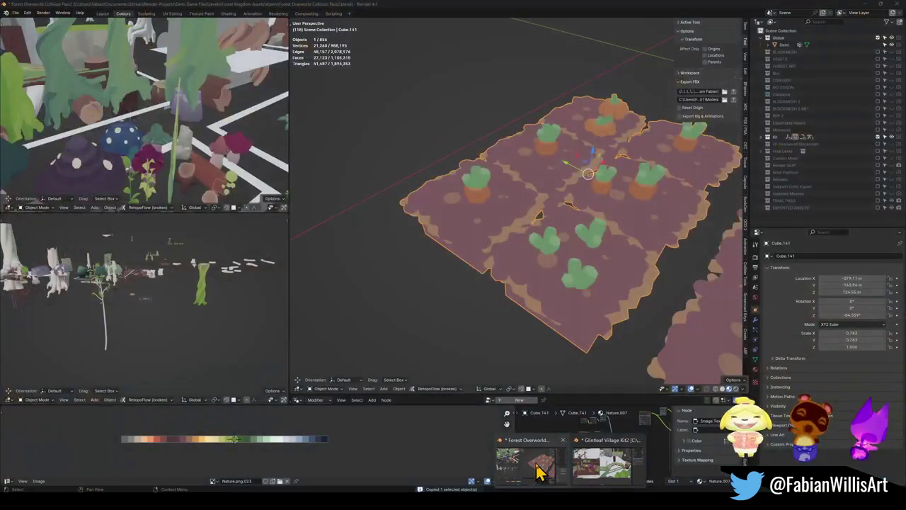
left_click(538, 471)
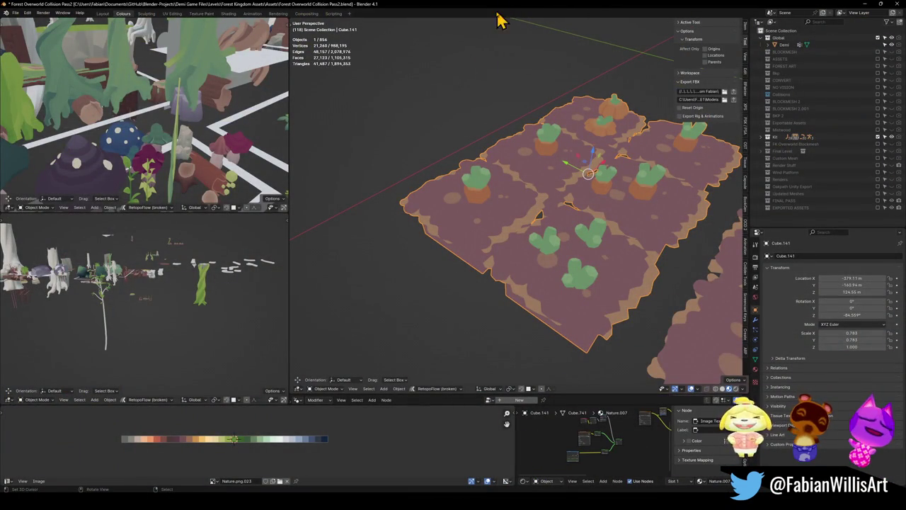
Walk-navigate forward through the Forest Overworld Collision Pass2 scene toward the tree props
key("shift+grave")
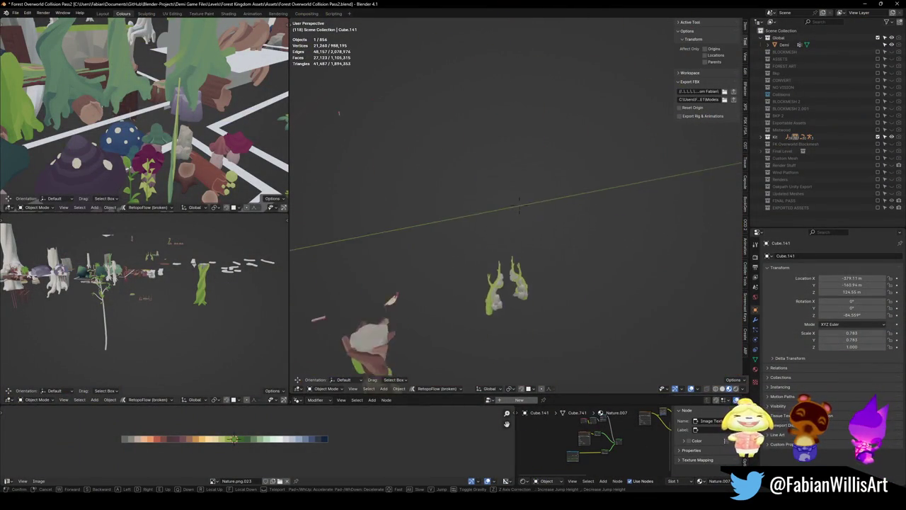
key("w")
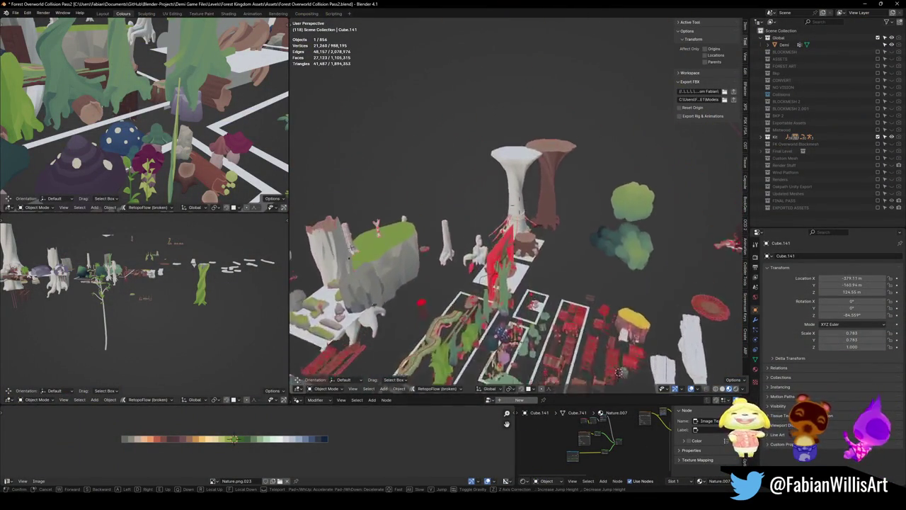
key("w")
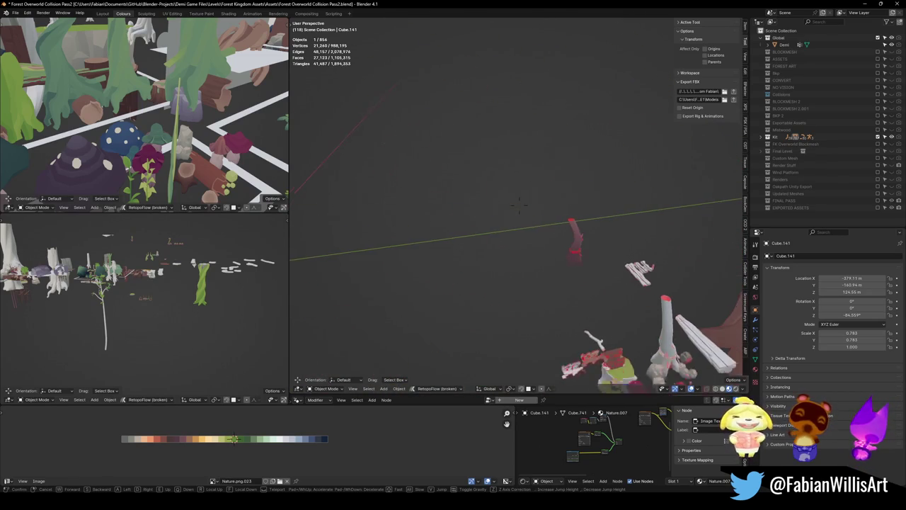
left_click(540, 263)
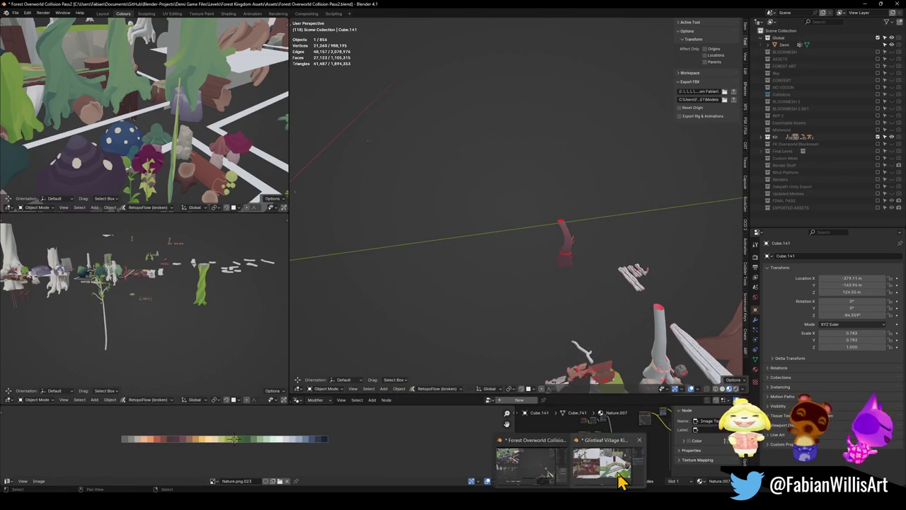
Fly over the props again, then switch to the Glintleaf Village Kit2 Blender window
key("shift+grave")
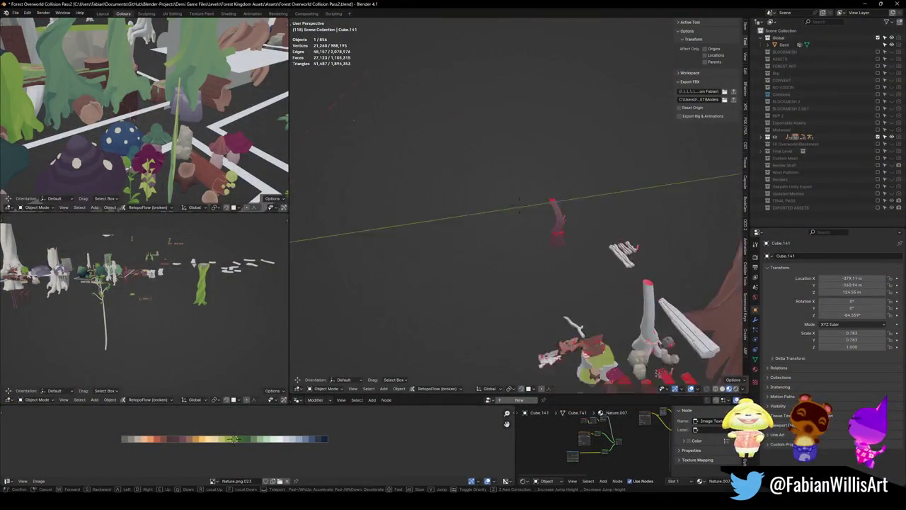
key("w")
key("w")
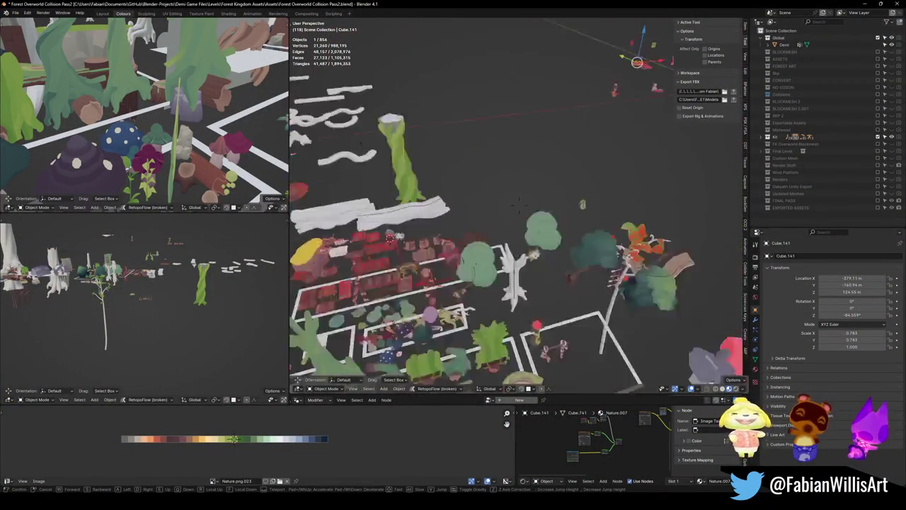
key("w")
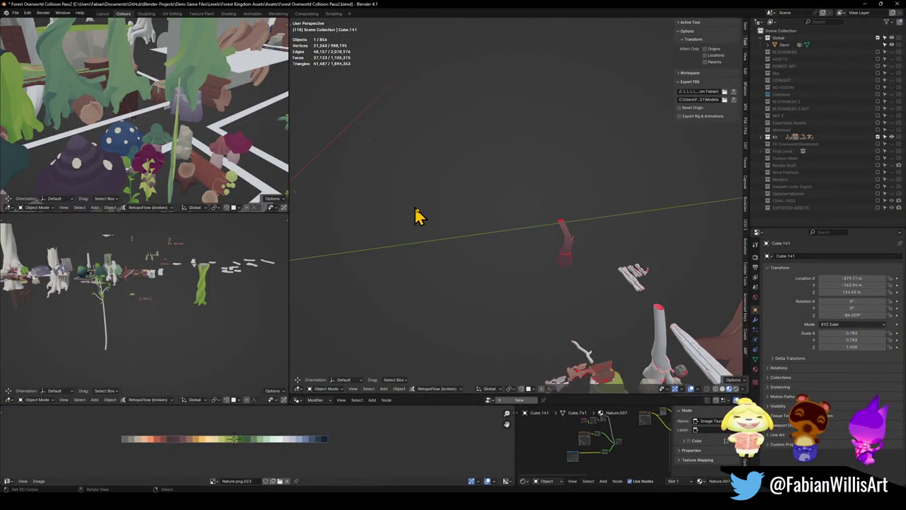
mouse_move(570, 504)
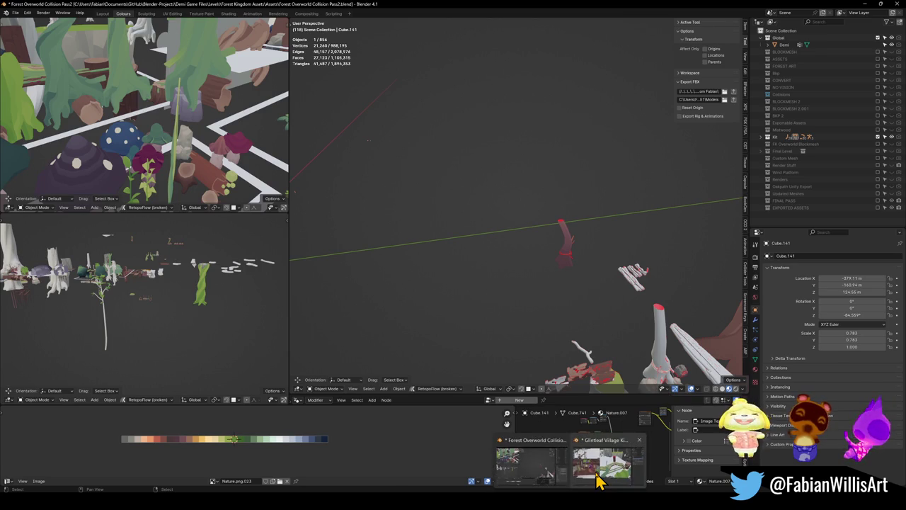
left_click(597, 473)
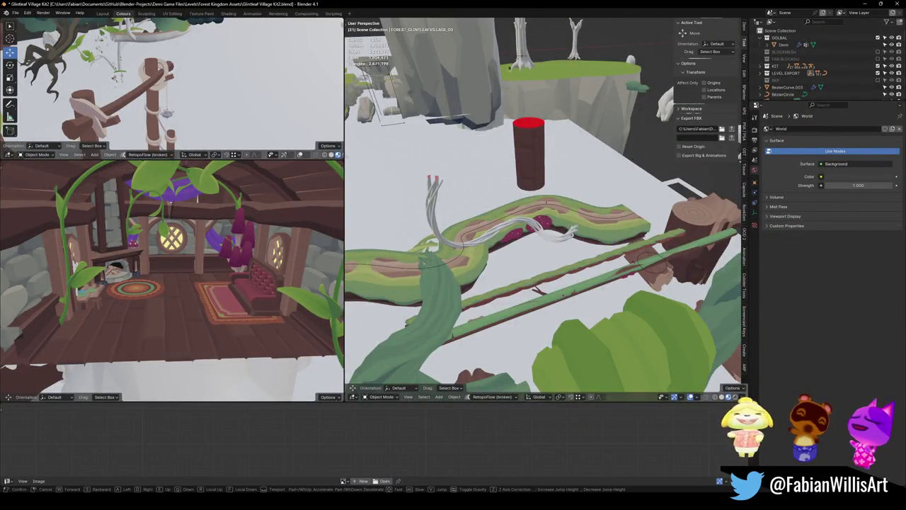
key("w")
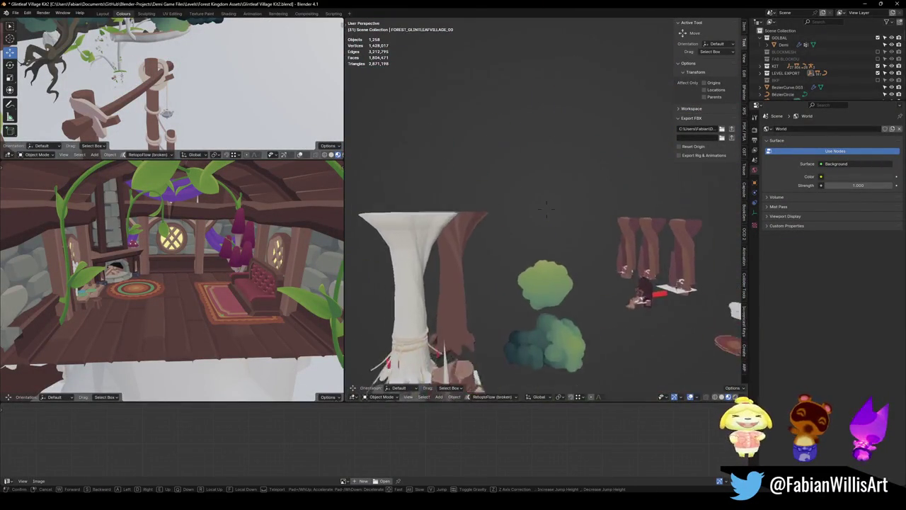
key("e")
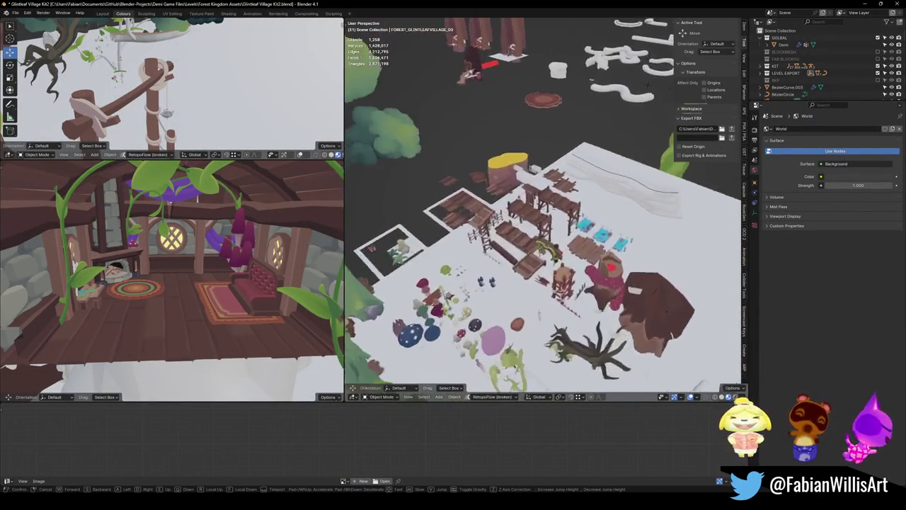
key("w")
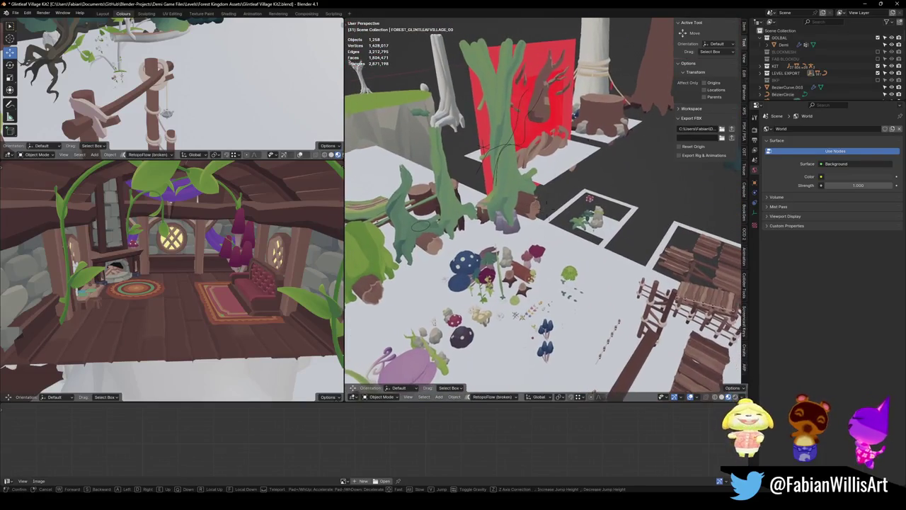
key("w")
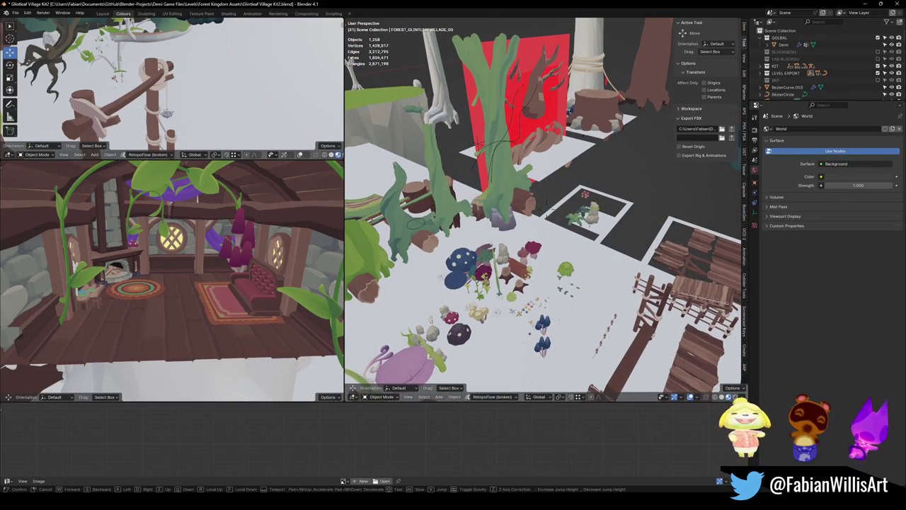
key("w")
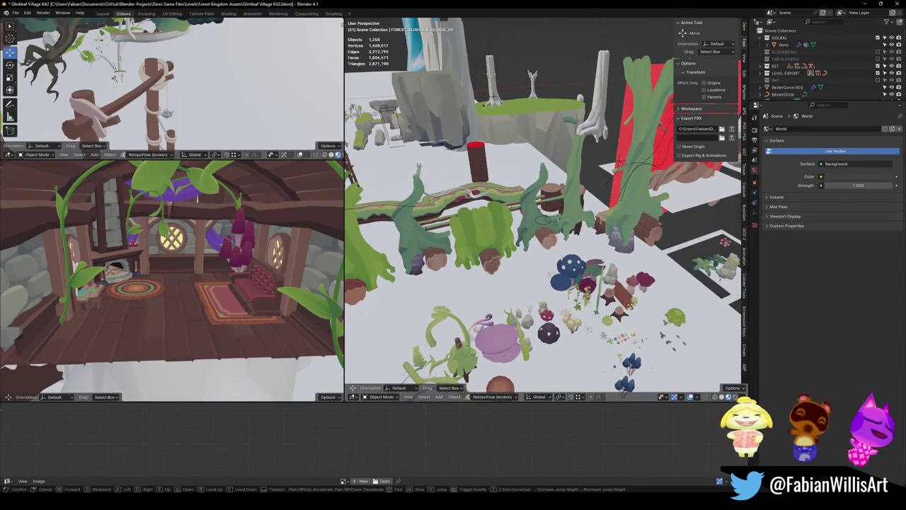
key("w")
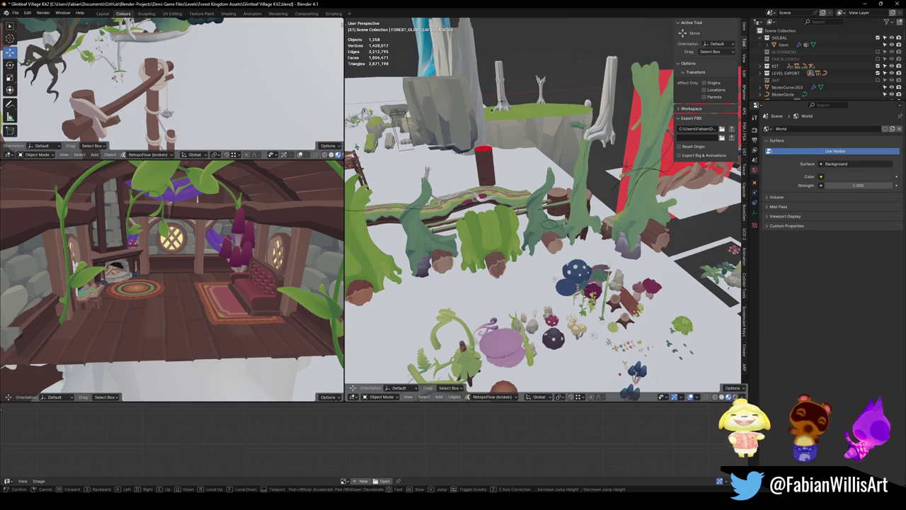
key("w")
key("w")
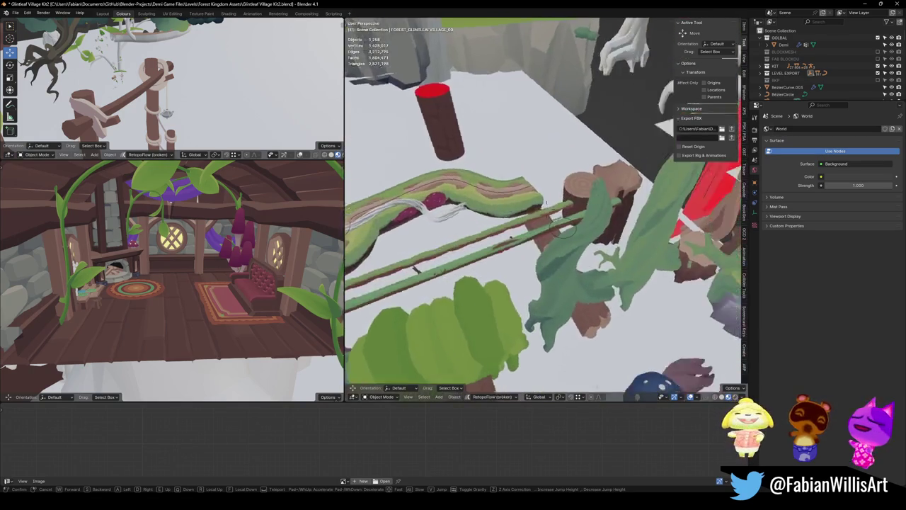
key("w")
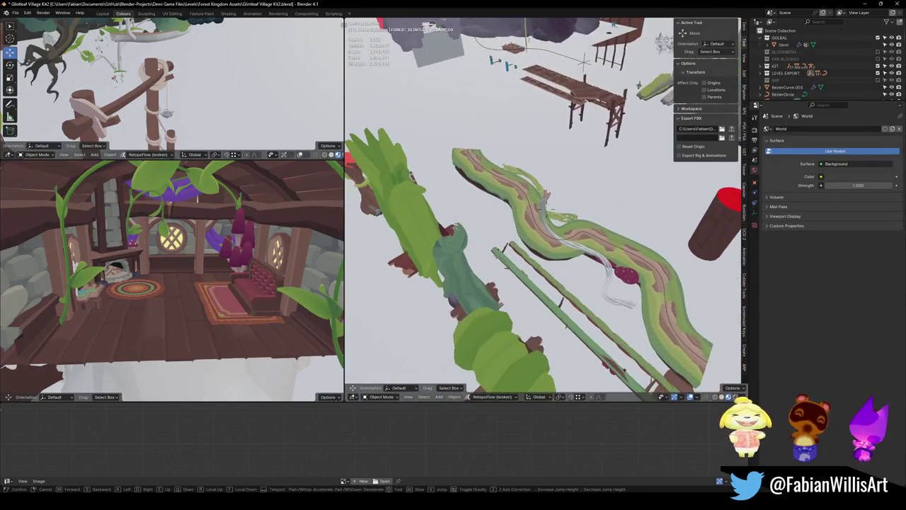
key("w")
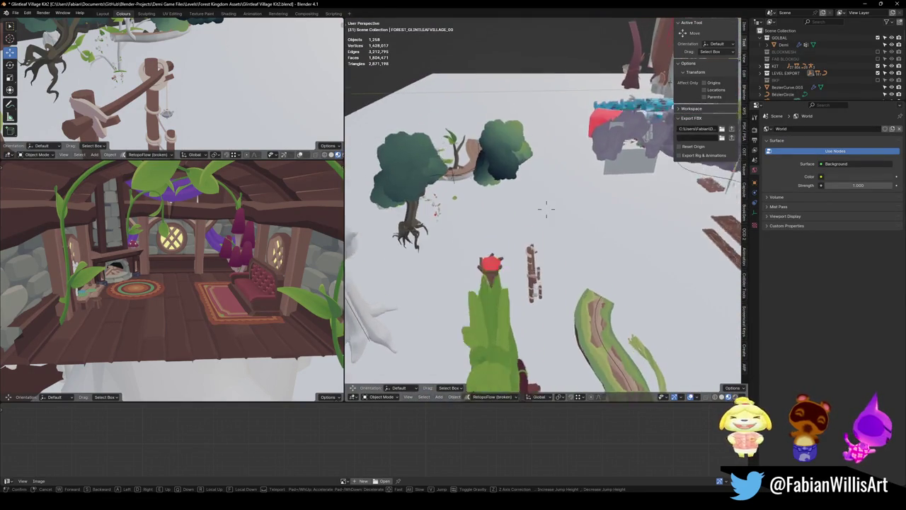
Select the NurbsPath.042 curve that guides the log path
left_click(556, 173)
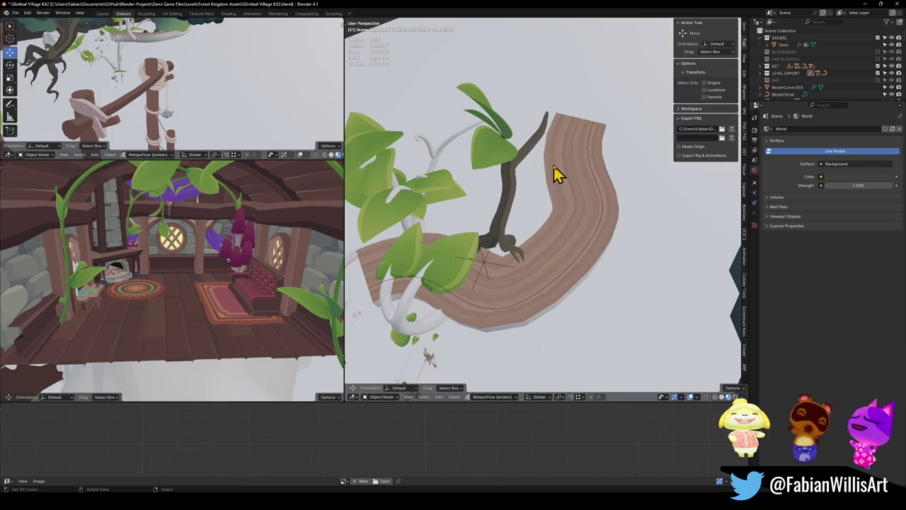
left_click(591, 254)
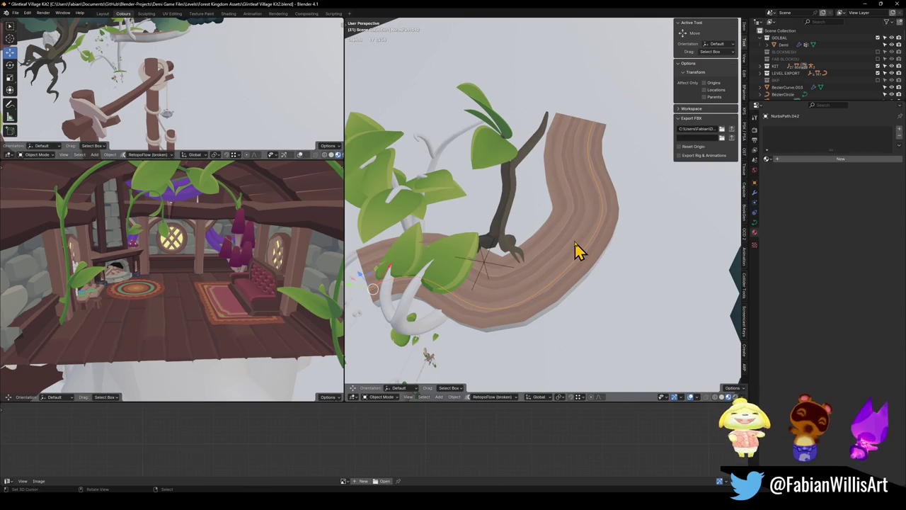
left_click(577, 252)
left_click(578, 273)
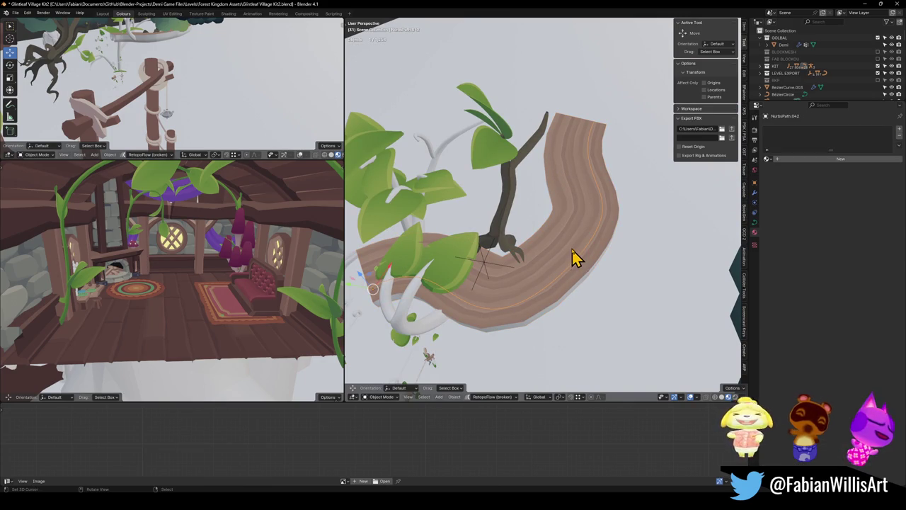
left_click(573, 253)
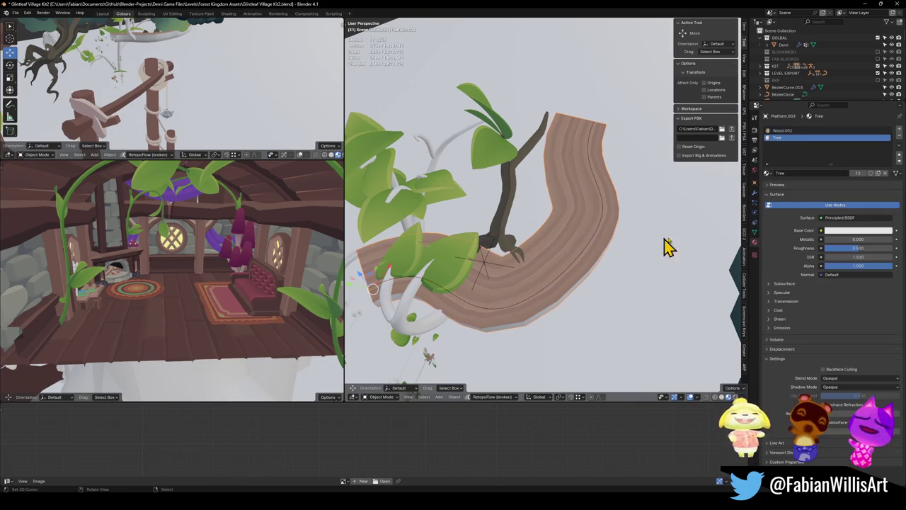
left_click(572, 274)
Duplicate the guide curve and snap the copy to the 3D cursor
key("shift+d")
key("Escape")
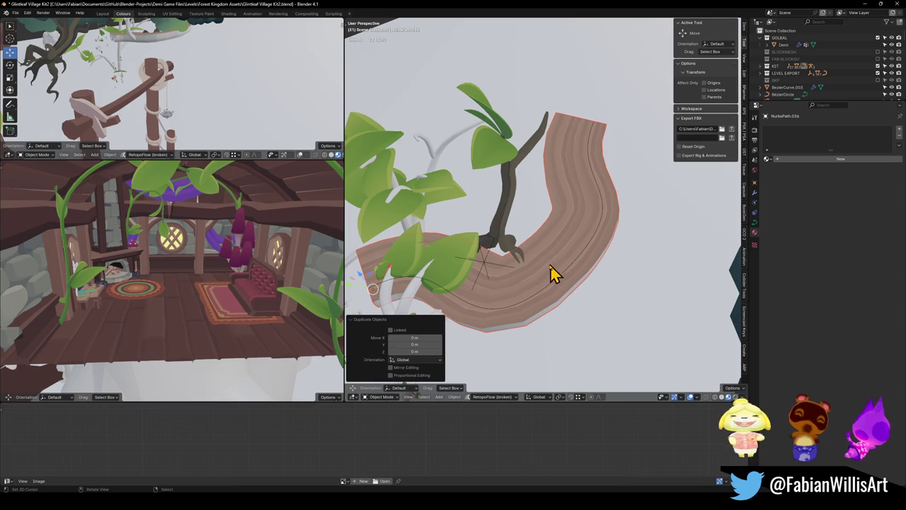
key("shift+s")
left_click(516, 121)
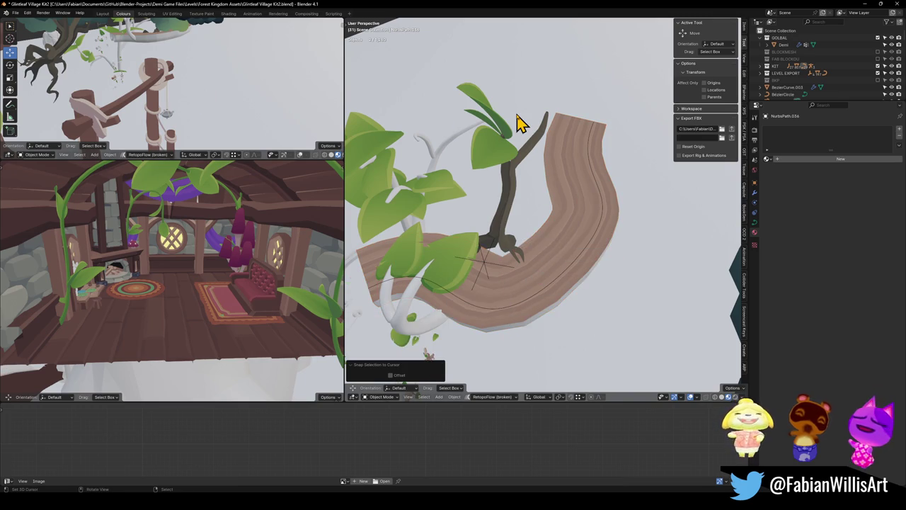
key("KP_Decimal")
Place the copy beside the tree stump, rotated 121° on Z and scaled to about 0.5
key("w")
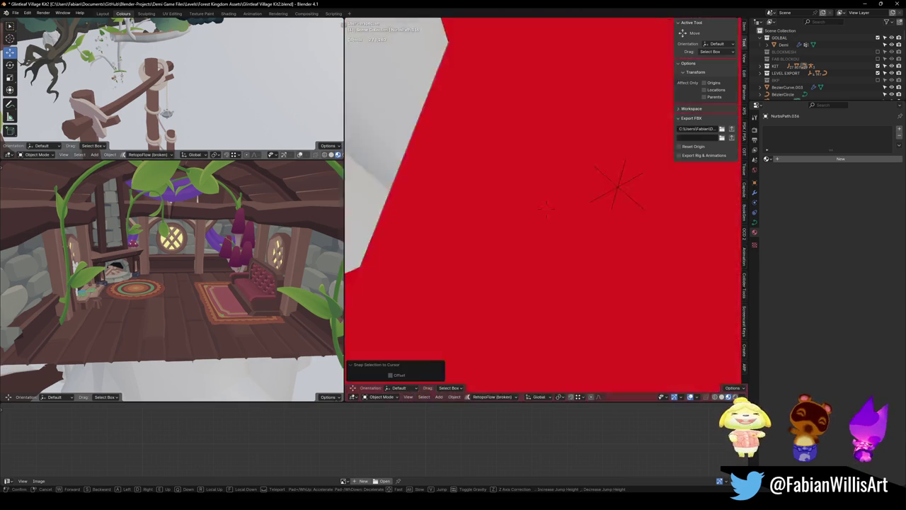
left_click(453, 244)
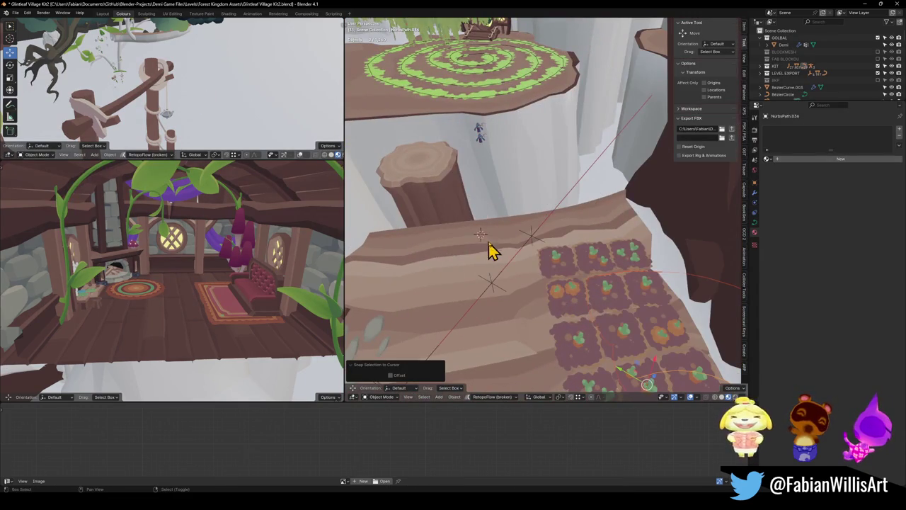
key("shift+r")
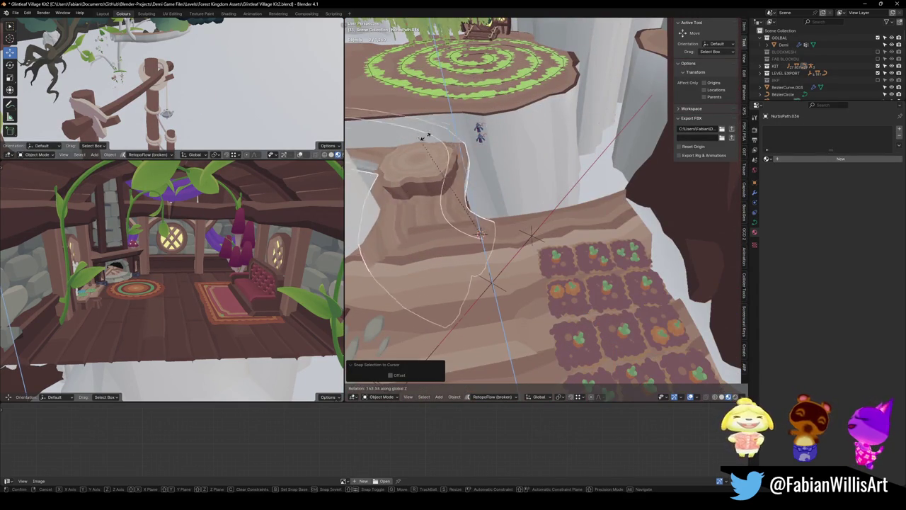
left_click(473, 207)
mouse_move(473, 207)
left_mouse_down()
mouse_move(481, 196)
mouse_move(550, 199)
left_mouse_up()
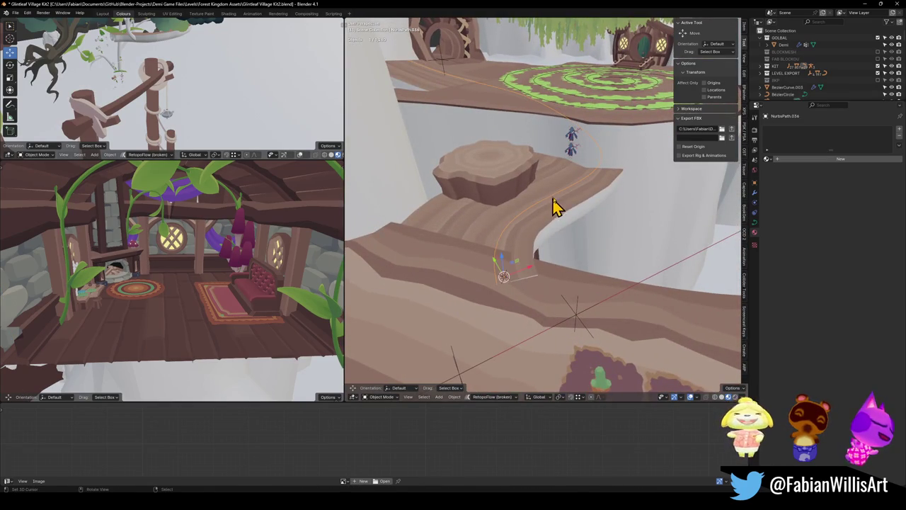
key("s")
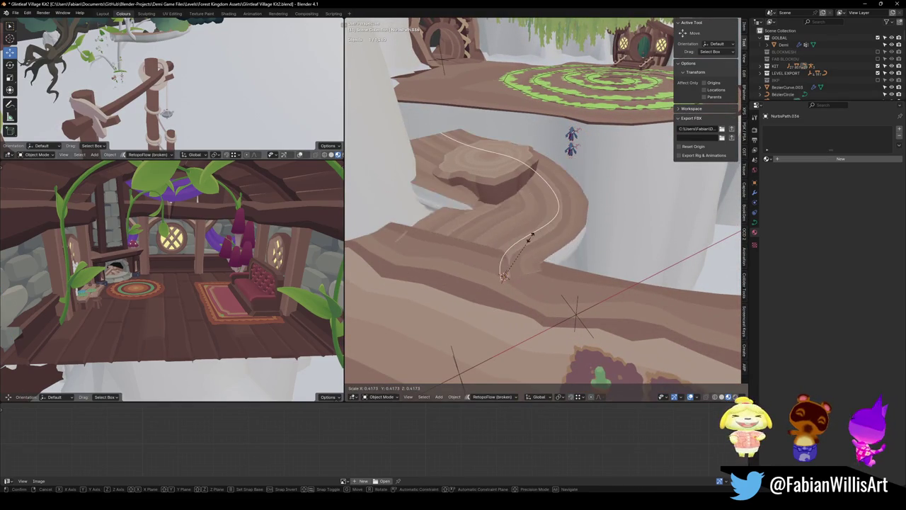
left_click(536, 241)
scroll(537, 226, "up", 3)
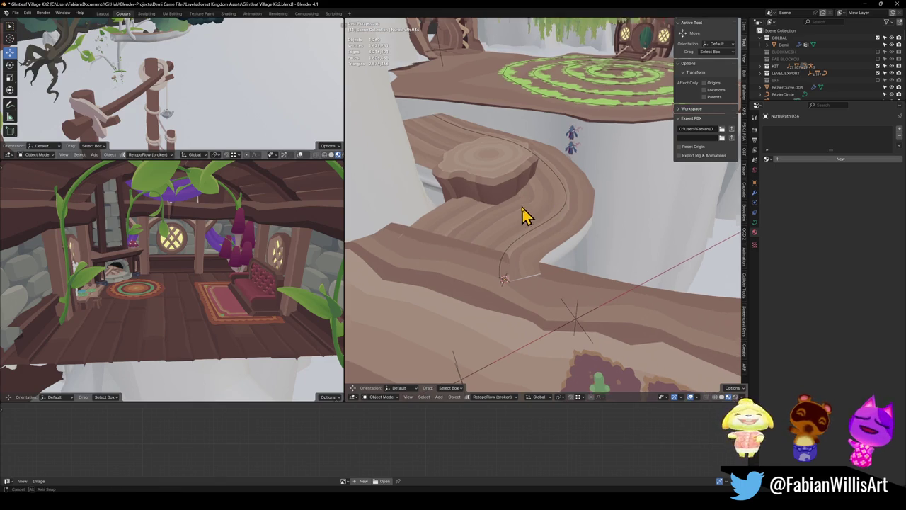
On the Platform.001 path mesh, collapse the modifiers and disable Array.001 in the viewport
left_click(448, 85)
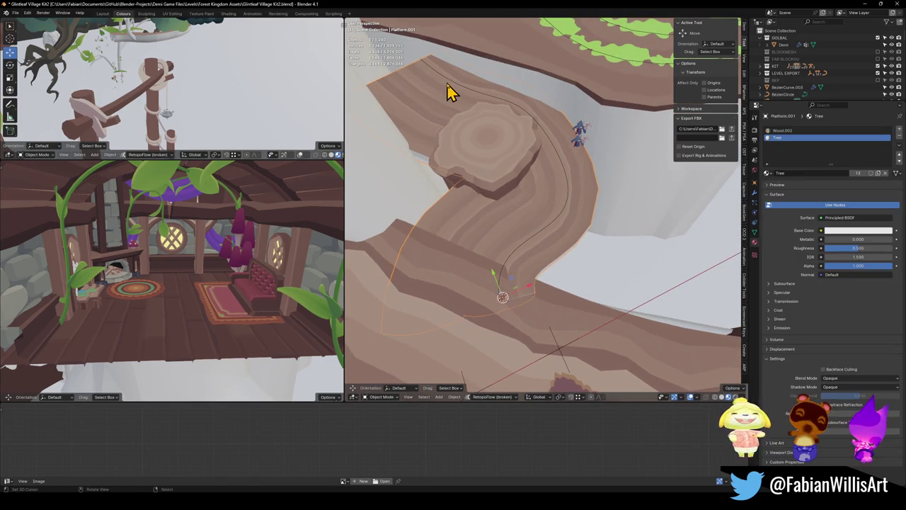
left_click(453, 121)
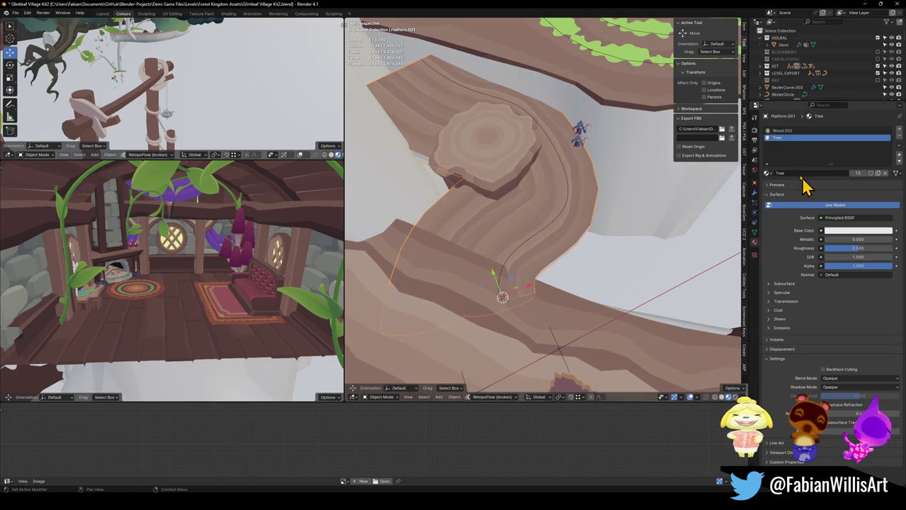
left_click(755, 194)
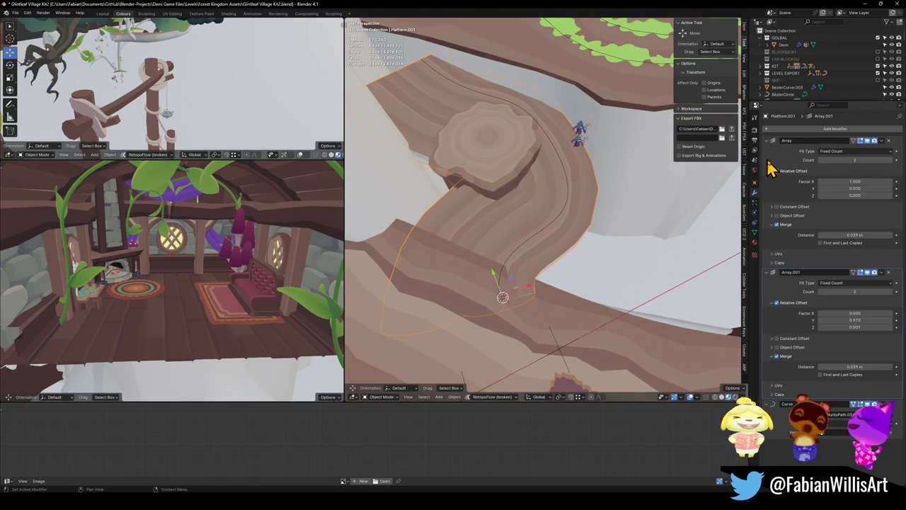
left_click(770, 169, "ctrl")
left_click(873, 141)
left_click(872, 140)
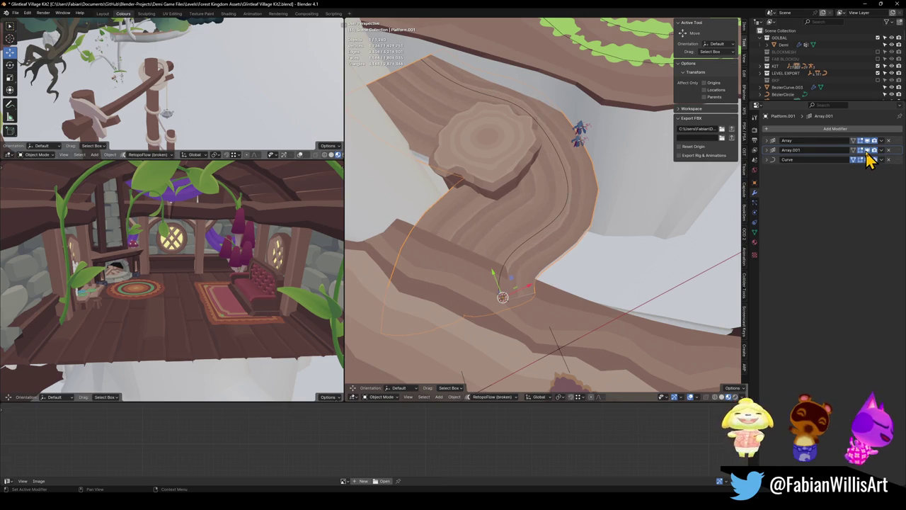
left_click(867, 150)
In Edit Mode on the path curve, raise the top point and rotate it -69.1° around Z
left_click(524, 119)
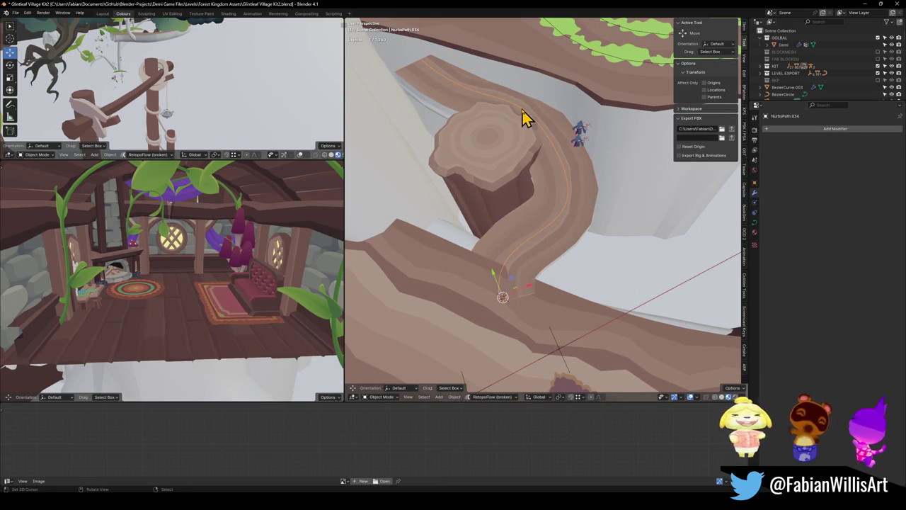
key("Tab")
left_click(423, 57)
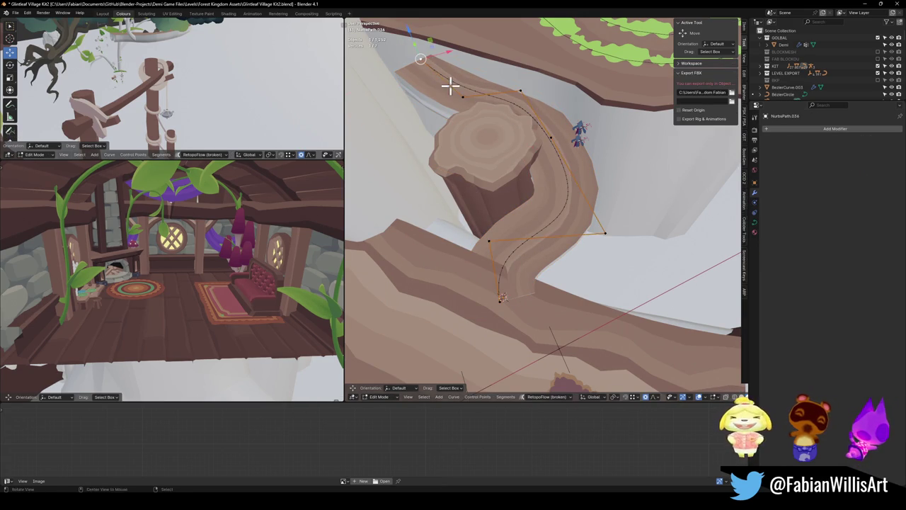
key("g")
key("z")
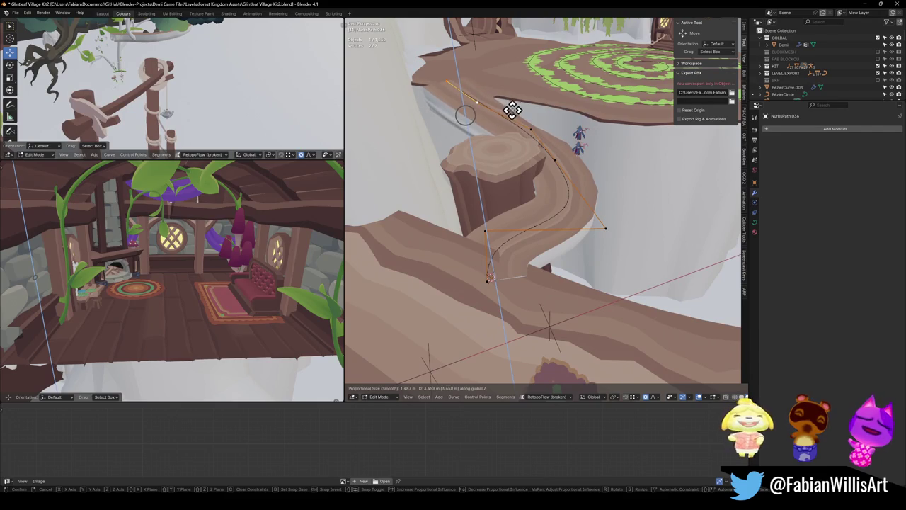
left_click(513, 110)
key("r")
key("z")
left_click(488, 139)
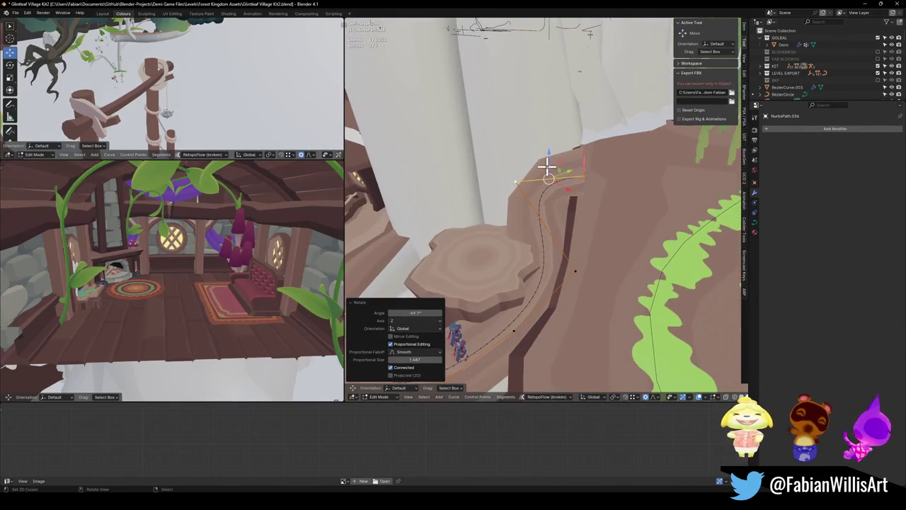
Reposition all path points, then shift the upper section, horizontally
key("a")
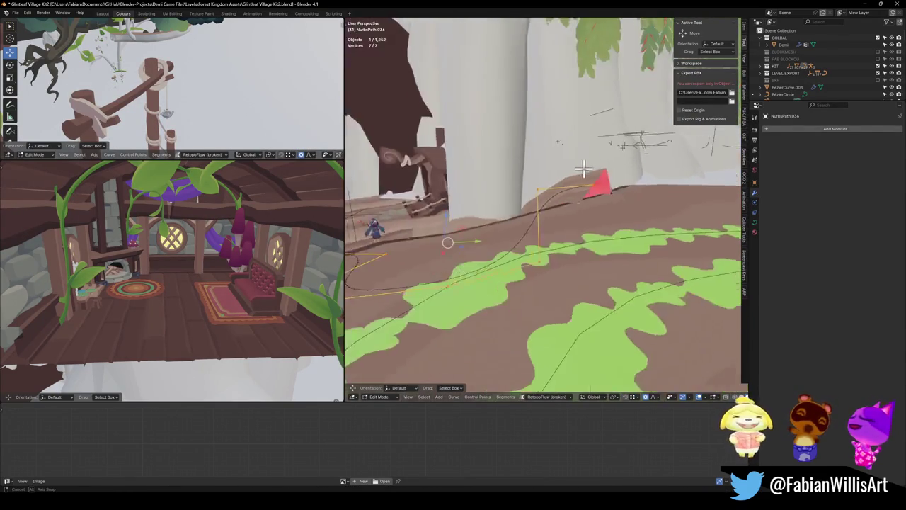
key("g")
key("z")
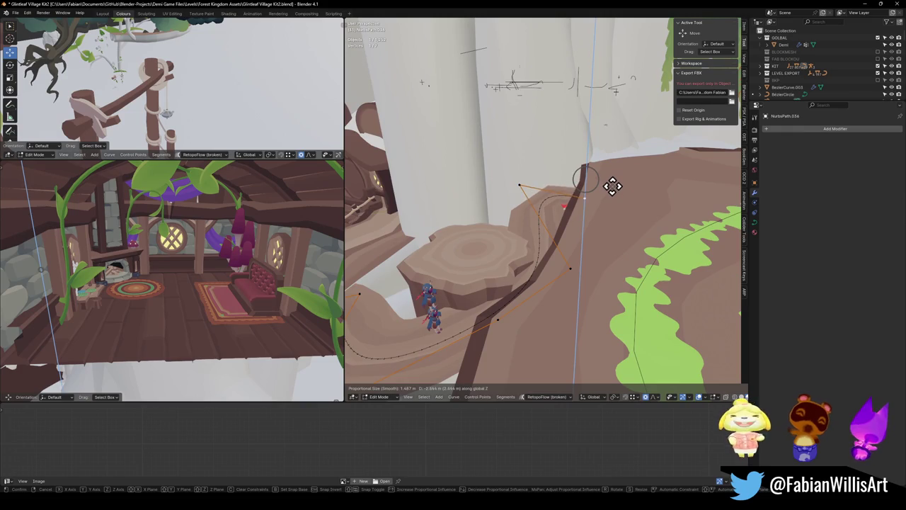
key("shift+z")
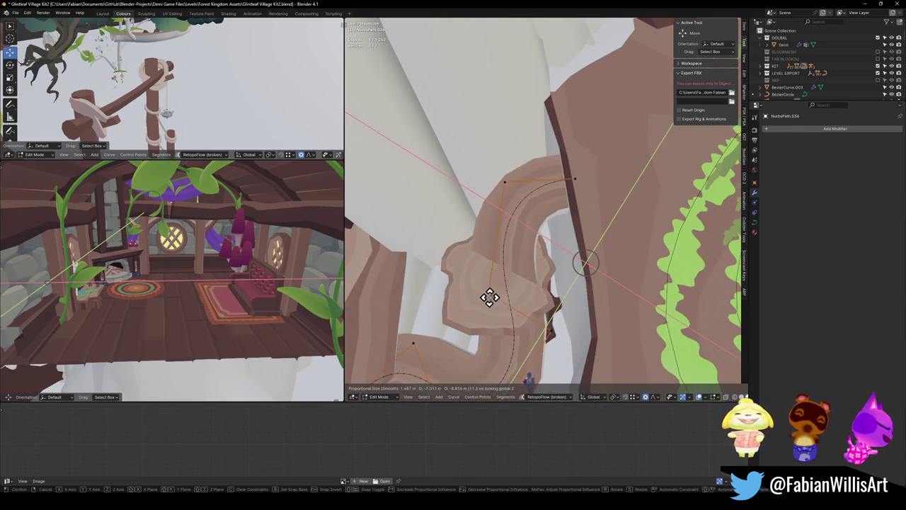
left_click(489, 297)
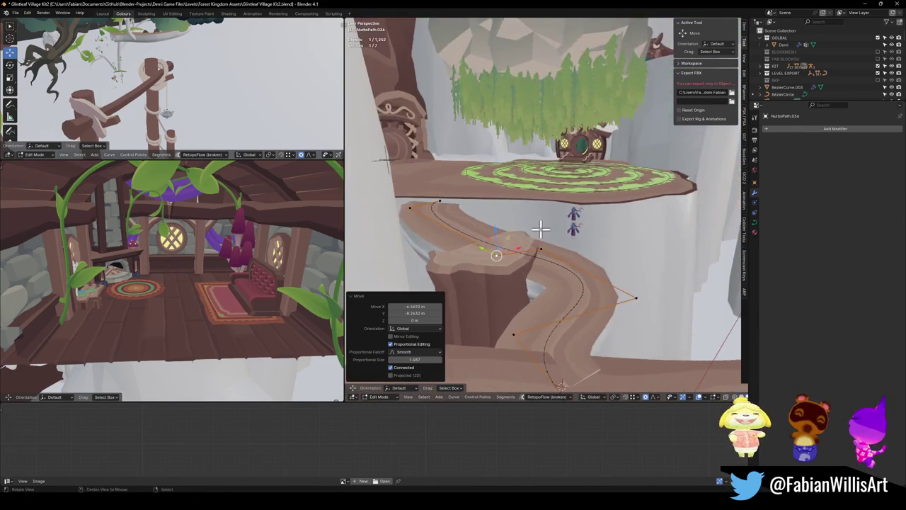
key("g")
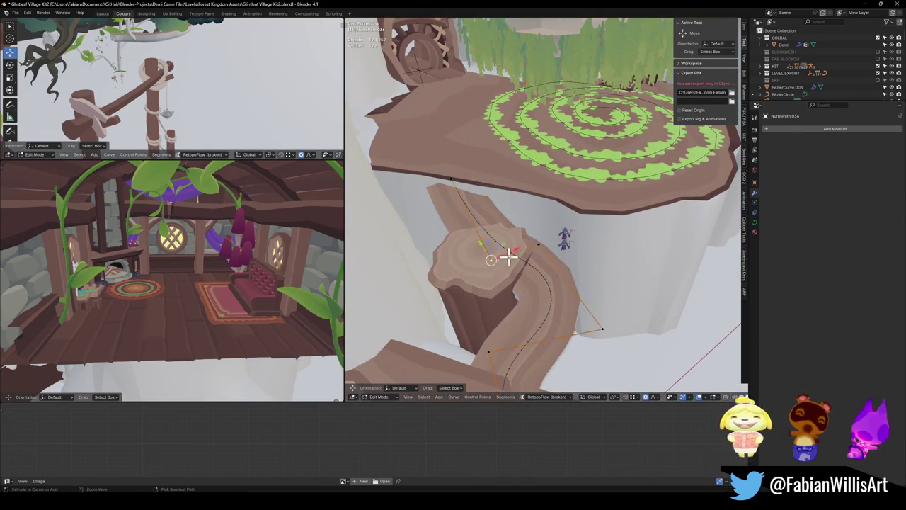
key("shift+z")
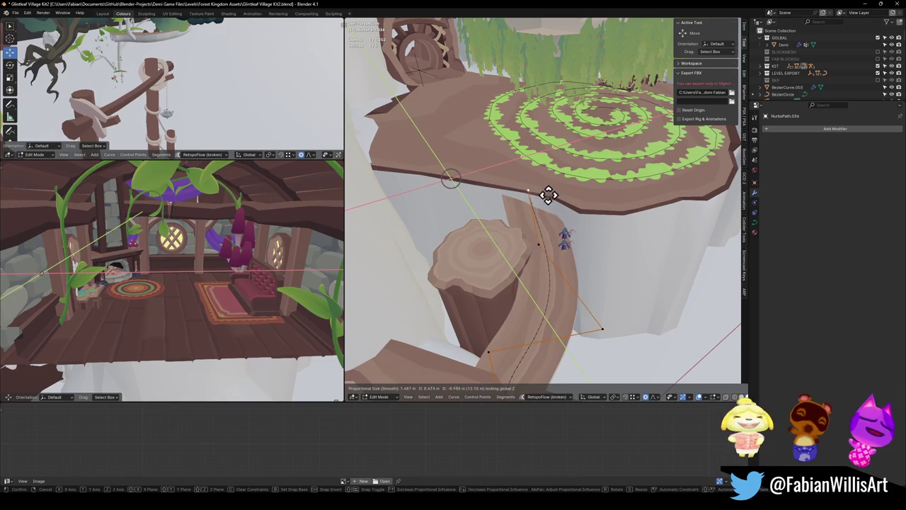
left_click(572, 205)
Flatten another control point to one height, rotate it -53.5° on Z, and scale it to 1.584
left_click(536, 199, "shift")
key("s")
key("z")
key("0")
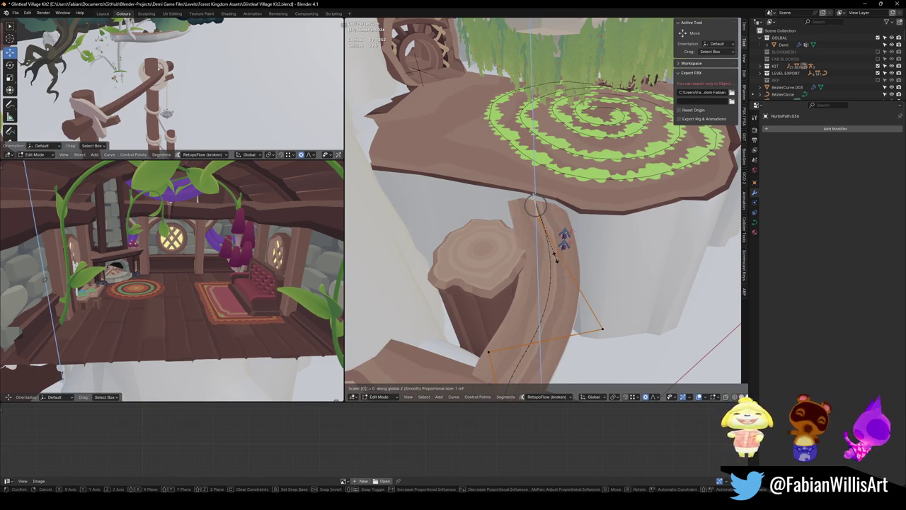
key("Return")
key("r")
key("z")
left_click(554, 255)
key("s")
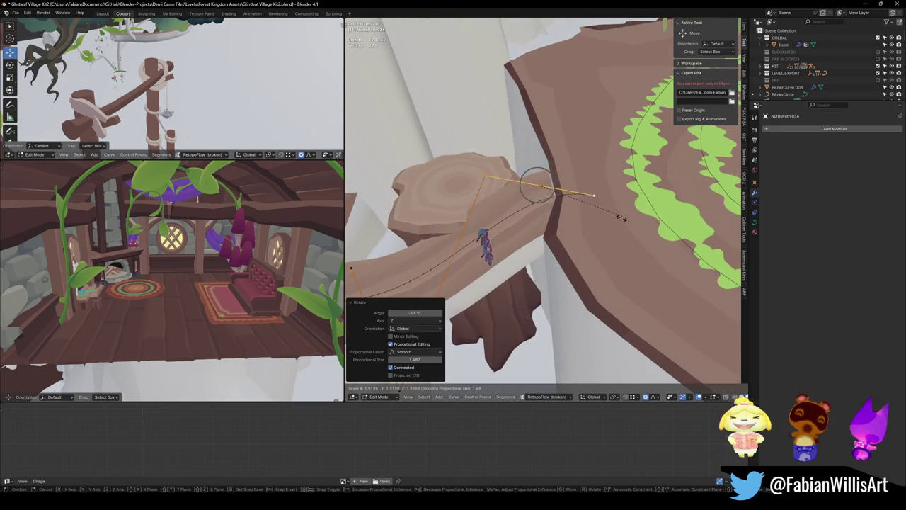
left_click(572, 222)
Raise the selected points 0.94 m and fine-tune their vertical position
key("g")
key("z")
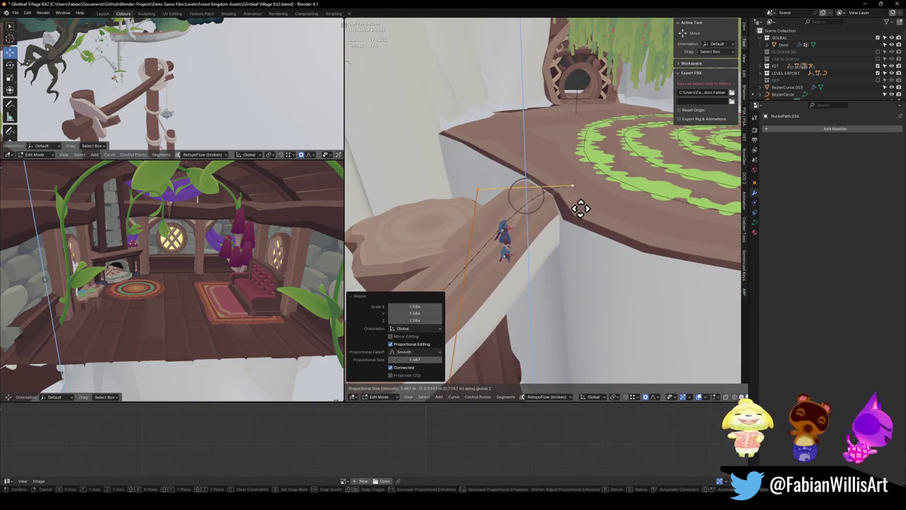
left_click(580, 206)
key("g")
key("shift+z")
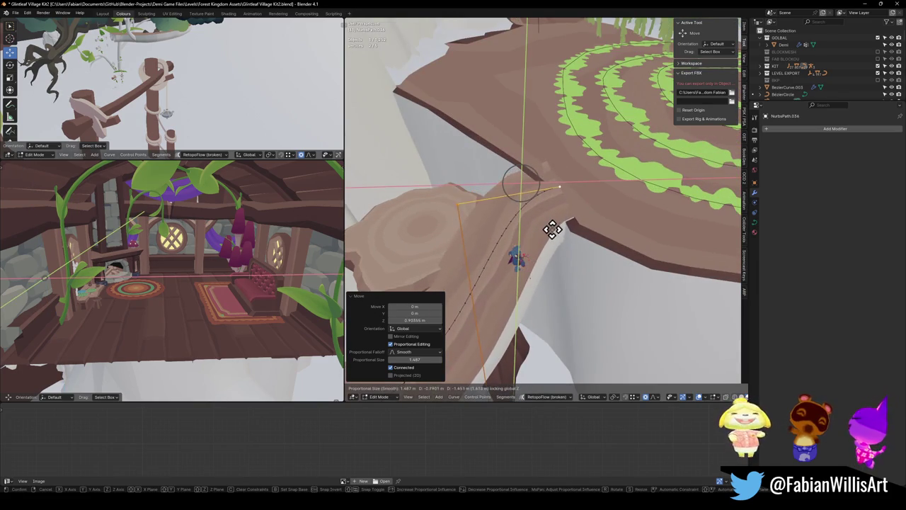
key("Escape")
key("g")
key("z")
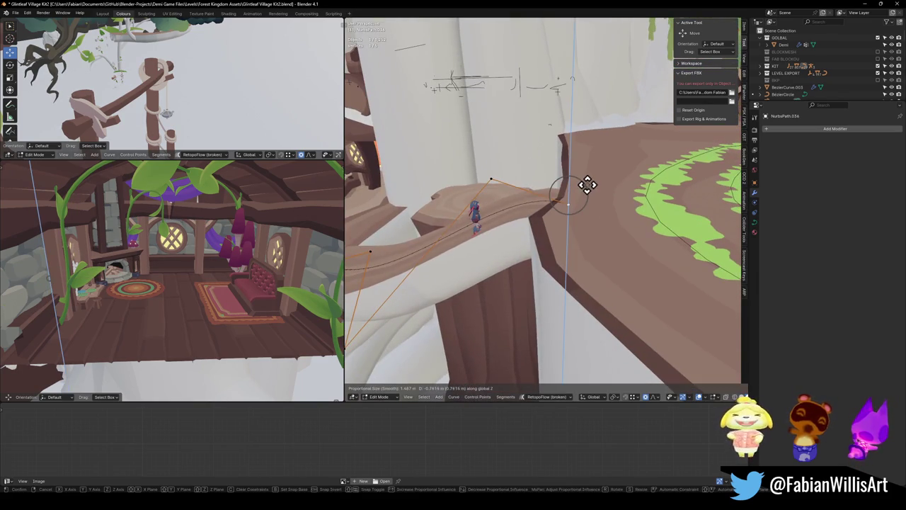
left_click(587, 183)
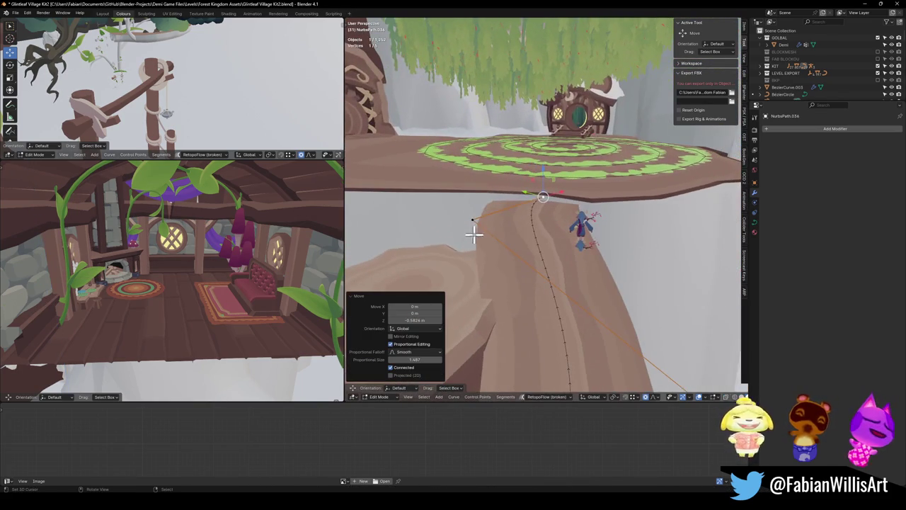
Nudge a point at the path end and tilt the path at the platform edge
left_click(474, 220)
key("g")
left_click(488, 212)
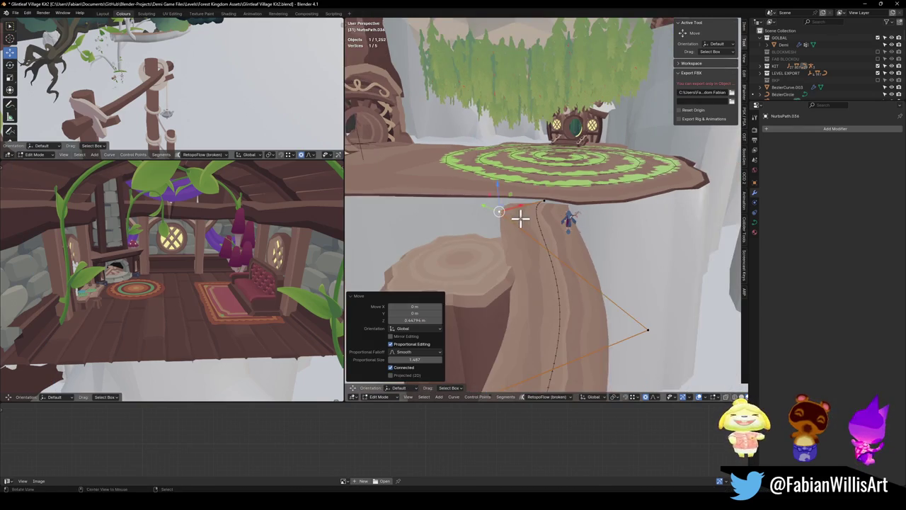
left_click(544, 202)
key("ctrl+t")
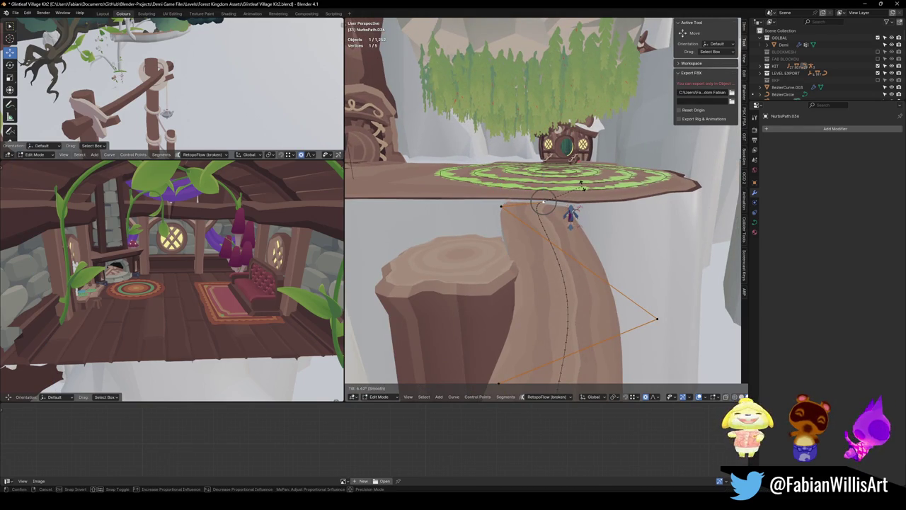
left_click(581, 185)
At the lower end, rotate the handle -29.8°, flatten it vertically, and move it sideways
left_click_drag(550, 205, 544, 226)
mouse_move(550, 263)
left_mouse_down()
mouse_move(474, 304)
mouse_move(531, 290)
mouse_move(482, 281)
left_mouse_up()
key("r")
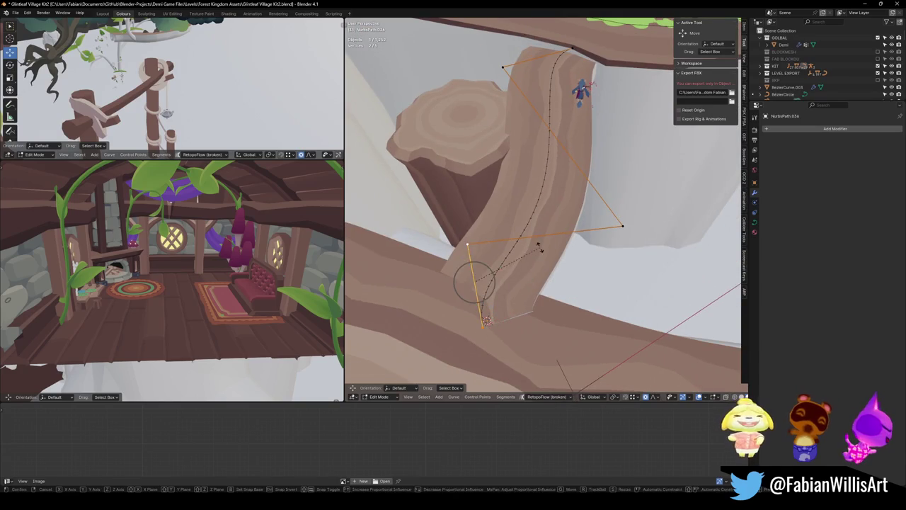
left_click(534, 280)
key("s")
key("z")
key("0")
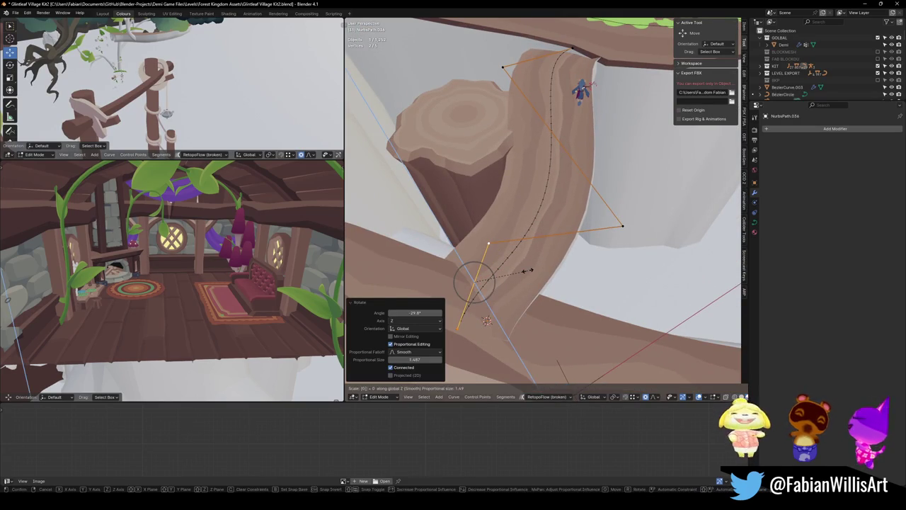
left_click(527, 270)
key("g")
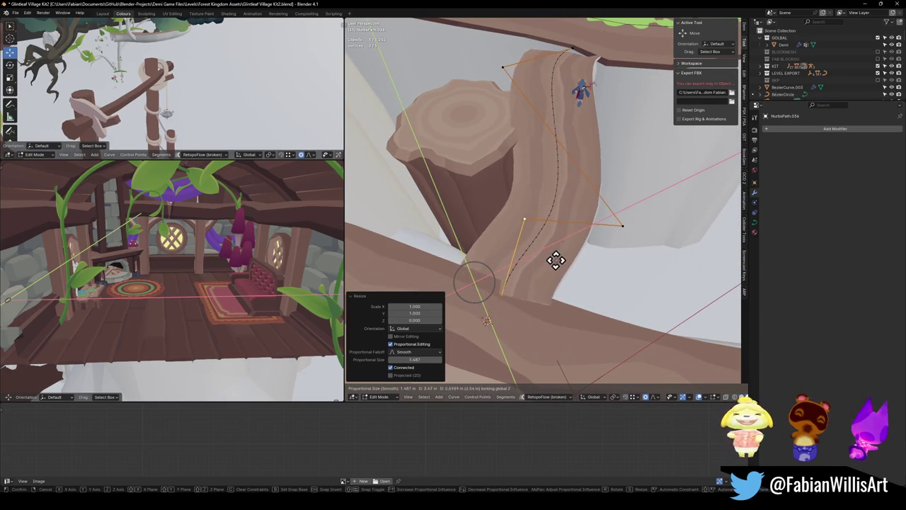
left_click(556, 259)
left_click_drag(538, 257, 549, 242)
Lower the path's end point slightly and tilt it
key("g")
key("z")
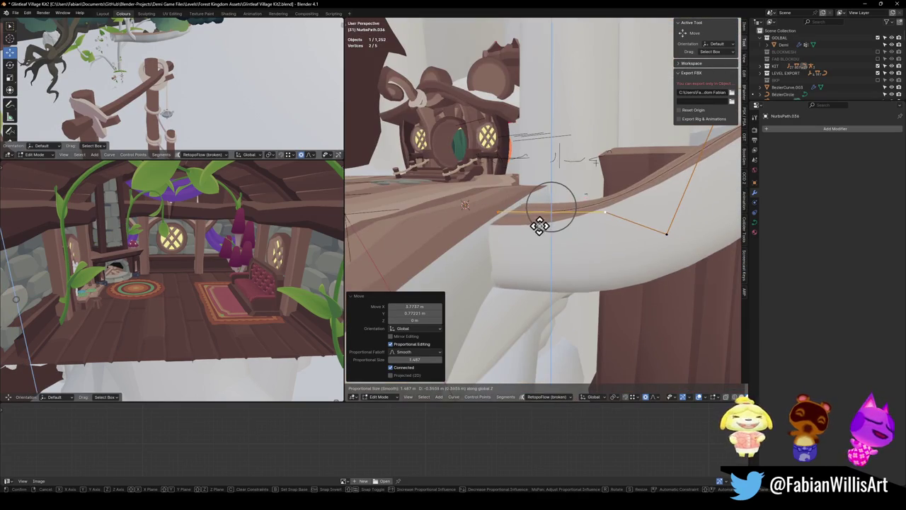
left_click(543, 213)
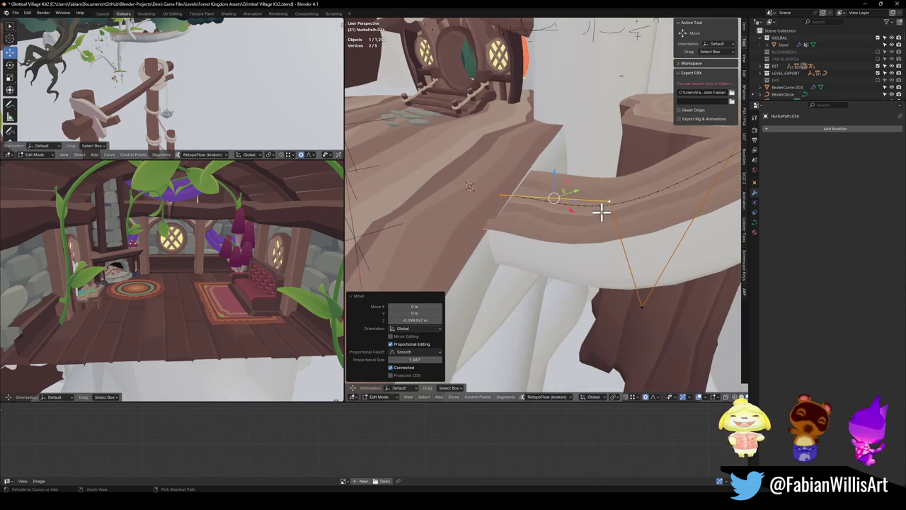
key("ctrl+t")
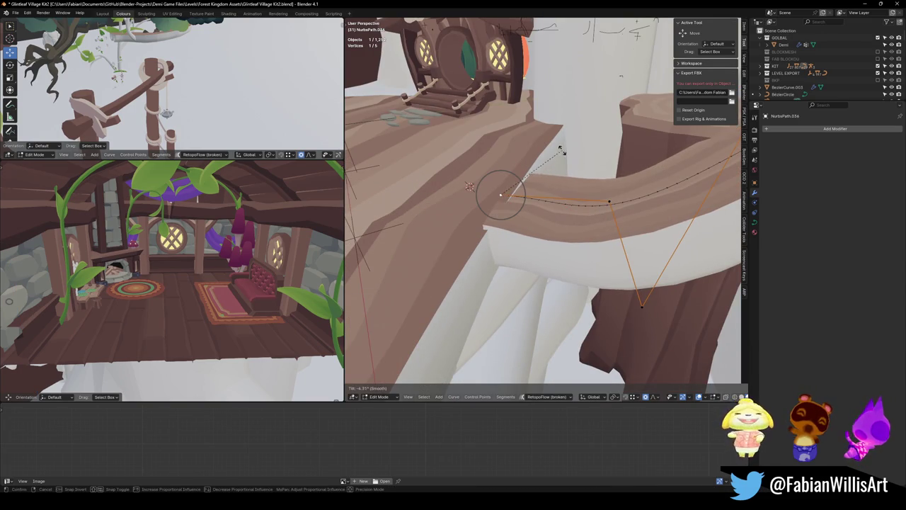
left_click(561, 223)
Raise the end point and its neighbour 0.053 m, then clear the selection
key("g")
key("z")
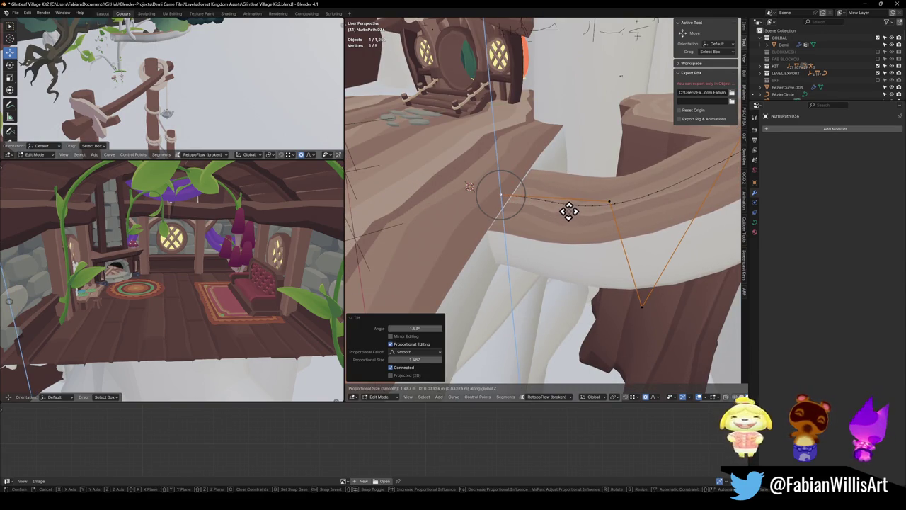
right_click(573, 206)
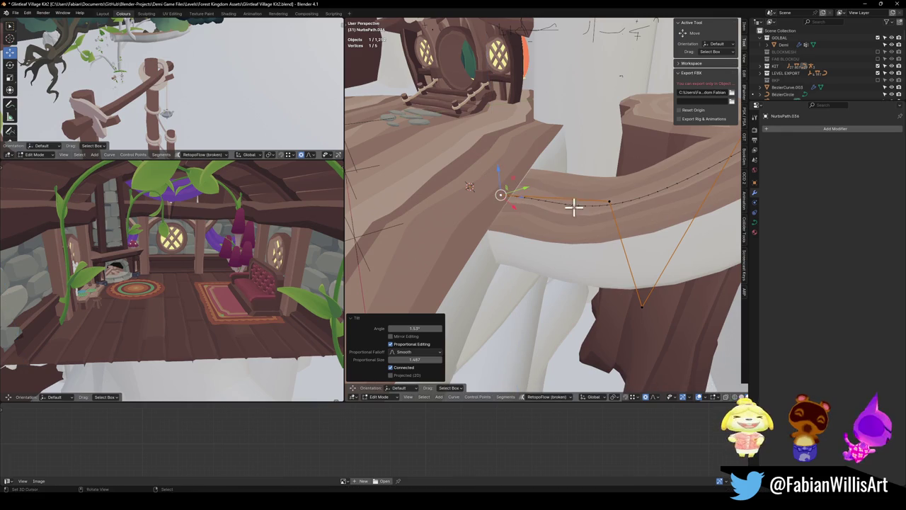
left_click(594, 198, "shift")
key("g")
key("z")
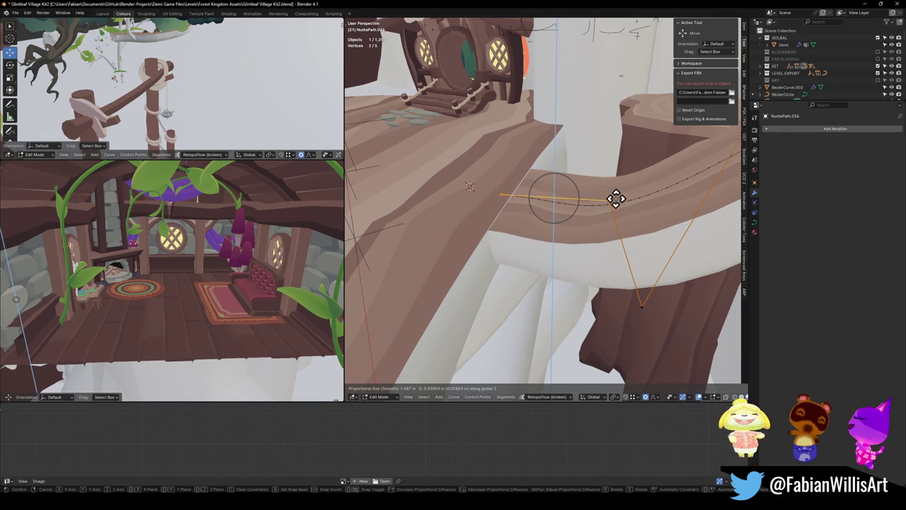
left_click(616, 197)
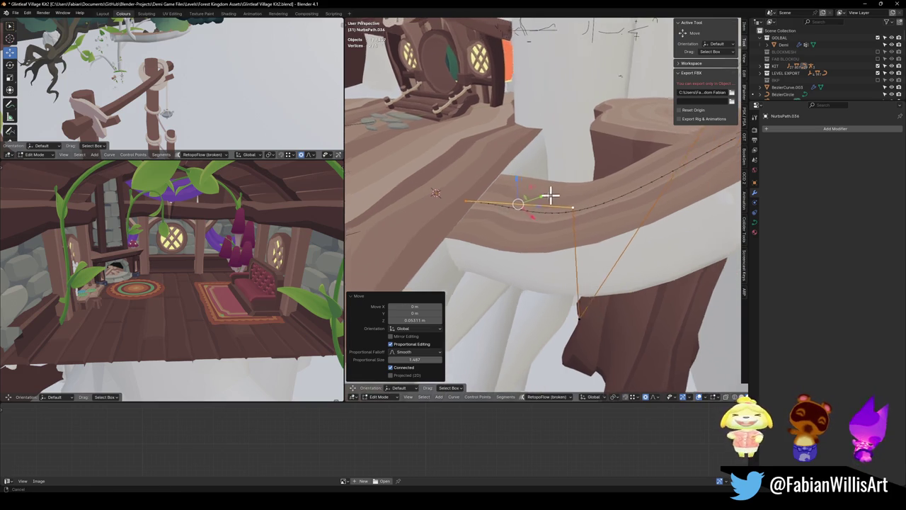
left_click(561, 297)
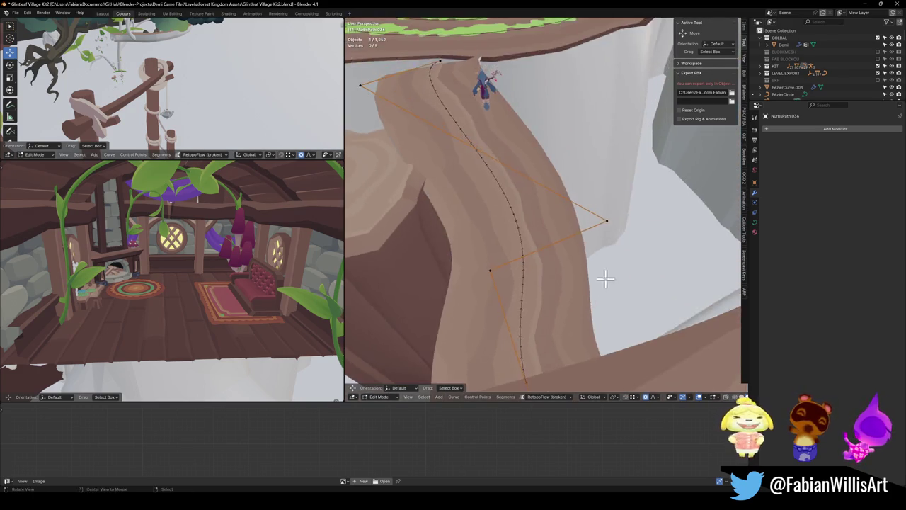
Push a point on the lower path section outward in the horizontal plane
left_click(600, 241)
key("g")
key("shift+z")
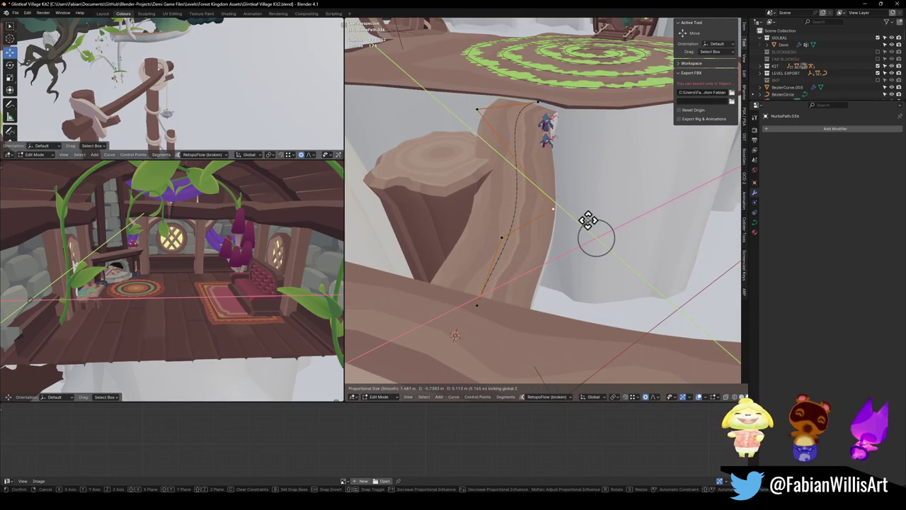
left_click(579, 218)
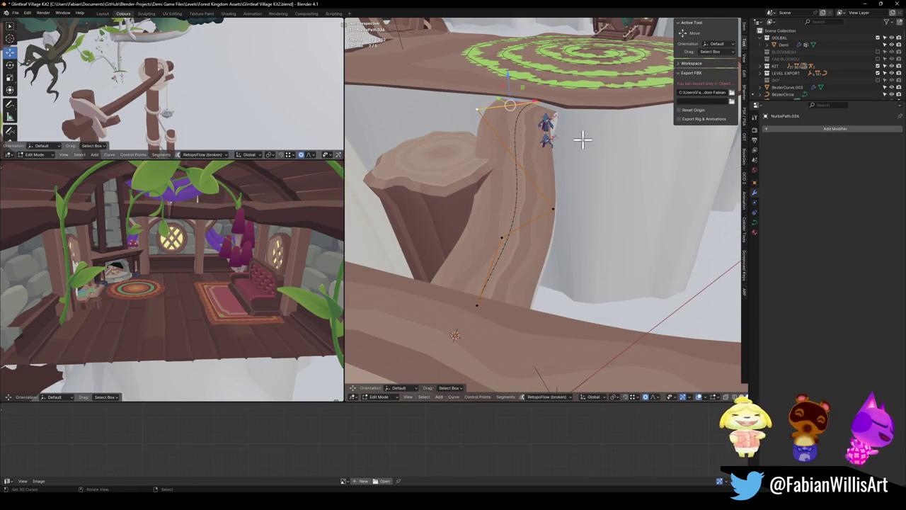
mouse_move(607, 104)
left_mouse_down()
mouse_move(558, 115)
mouse_move(647, 170)
mouse_move(585, 177)
mouse_move(591, 165)
mouse_move(548, 200)
mouse_move(592, 216)
left_mouse_up()
Rotate the curve end 5.6°, raise it about 0.38 m, and tilt it -1.08°
key("r")
left_click(583, 178)
key("g")
key("z")
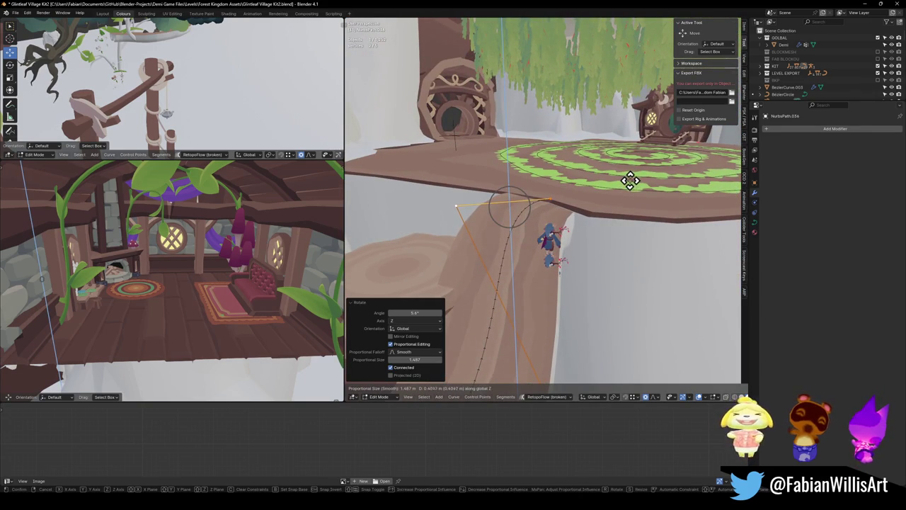
left_click(629, 183)
mouse_move(628, 183)
left_mouse_down()
mouse_move(587, 203)
mouse_move(609, 200)
left_mouse_up()
key("ctrl+t")
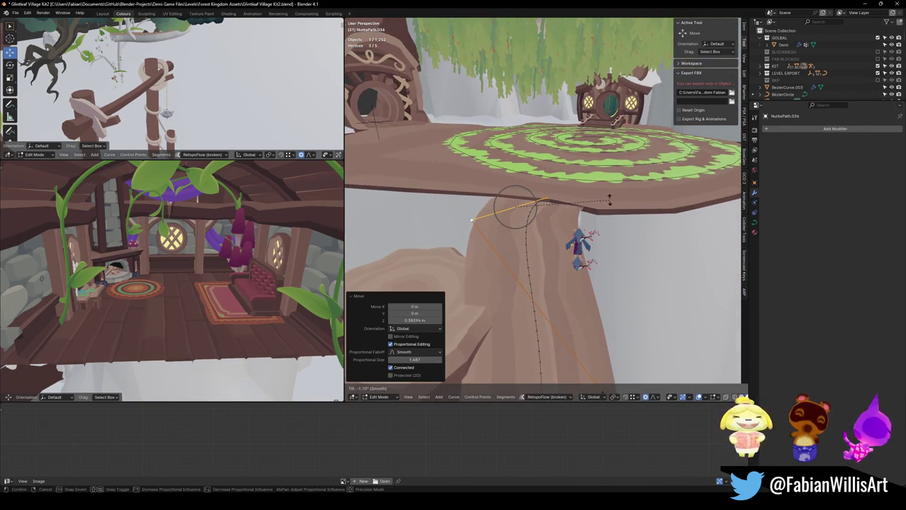
left_click(592, 242)
mouse_move(587, 217)
left_mouse_down()
mouse_move(567, 229)
mouse_move(566, 243)
mouse_move(589, 201)
mouse_move(611, 231)
mouse_move(588, 218)
mouse_move(646, 241)
mouse_move(602, 258)
left_mouse_up()
Raise and lower the guide curve's control points along Z to match the ramp
key("g")
right_click(637, 263)
left_click(635, 271)
key("g")
key("z")
left_click(658, 247)
left_click_drag(658, 246, 616, 212)
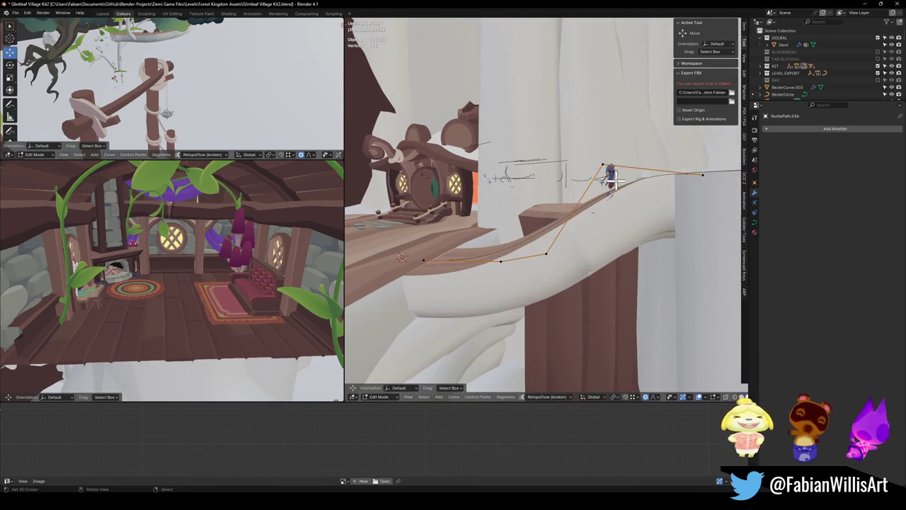
key("g")
key("z")
left_click(648, 177)
left_click_drag(653, 176, 703, 254)
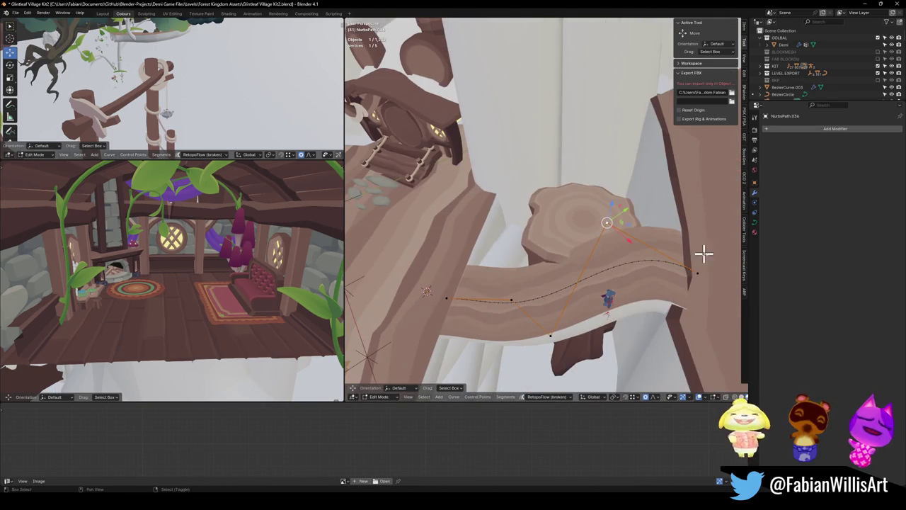
Subdivide a curve segment to add a control point, then adjust a point's height
right_click(694, 273)
left_click(698, 277)
left_click(598, 225)
left_click_drag(597, 225, 633, 192)
key("g")
key("z")
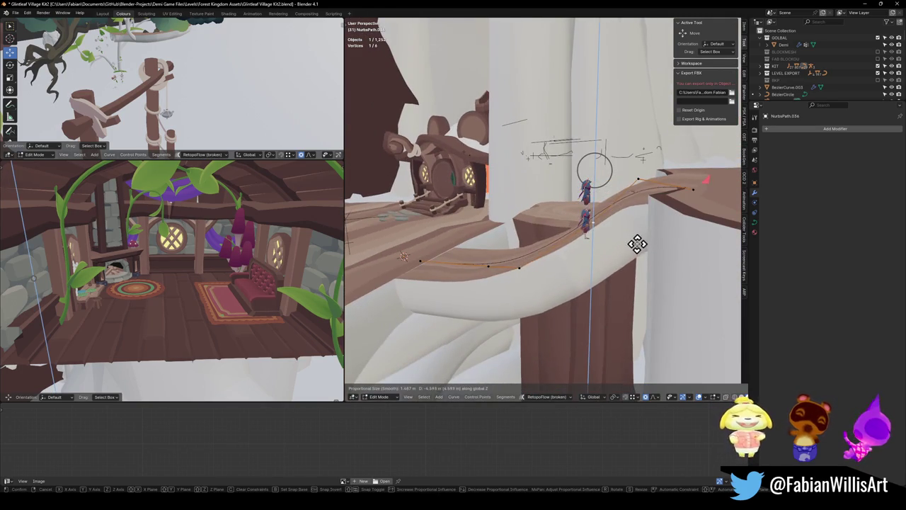
mouse_move(692, 196)
left_mouse_down()
mouse_move(669, 247)
mouse_move(702, 266)
left_mouse_up()
key("shift+z")
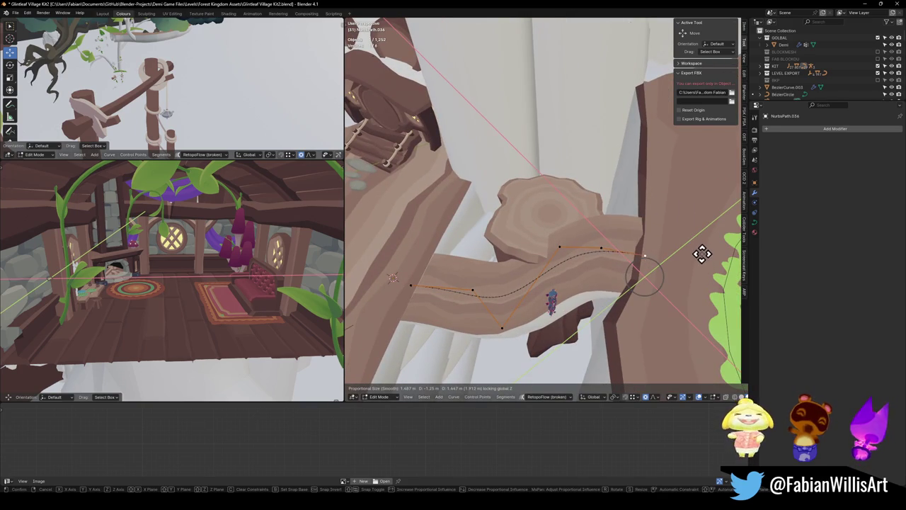
left_click(702, 249)
Adjust the vertical heights of two more control points along the path
mouse_move(649, 251)
left_mouse_down()
mouse_move(643, 202)
mouse_move(646, 225)
mouse_move(617, 233)
mouse_move(603, 203)
mouse_move(504, 280)
left_mouse_up()
key("g")
key("z")
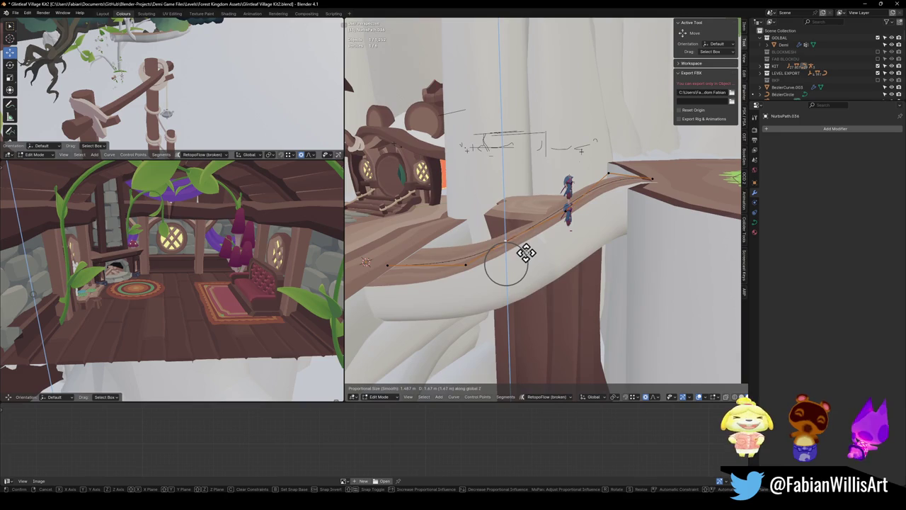
left_click(502, 256)
left_click(465, 264)
key("g")
key("z")
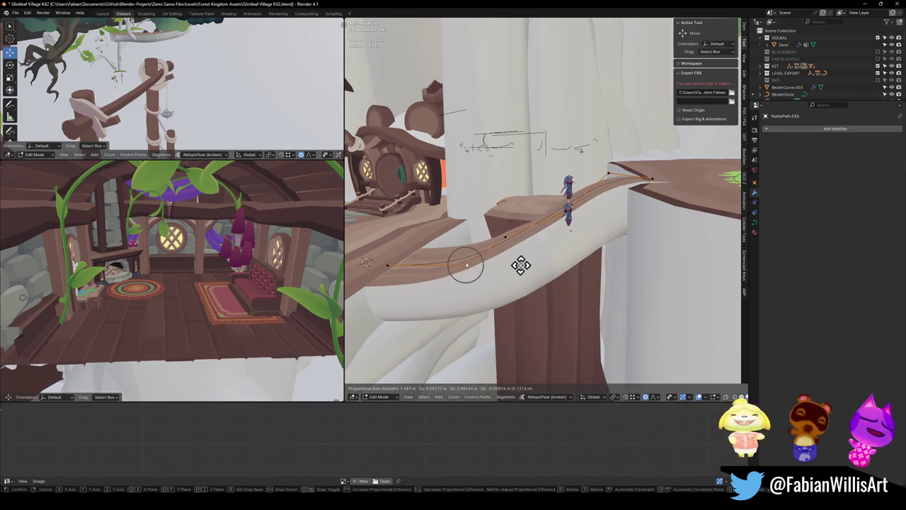
left_click(520, 260)
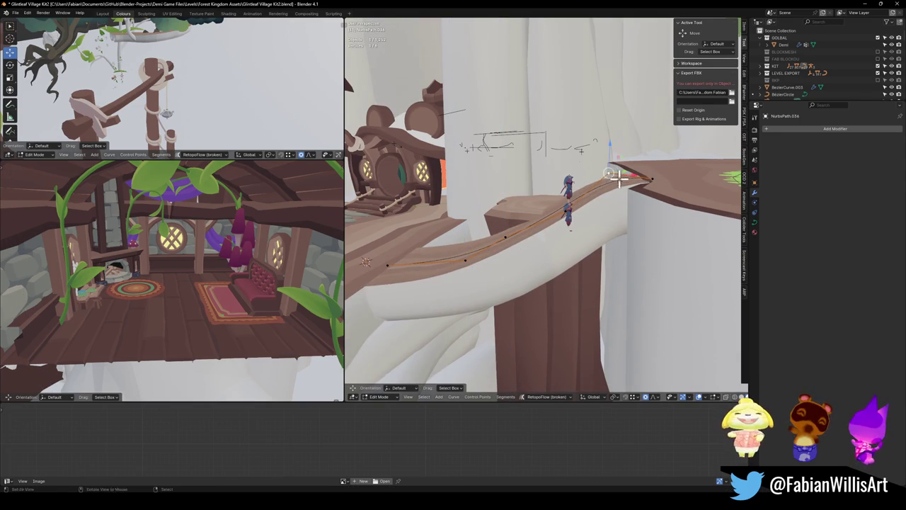
Lower a control point about 0.15 m and fine-tune another point's height down the ramp
key("g")
key("z")
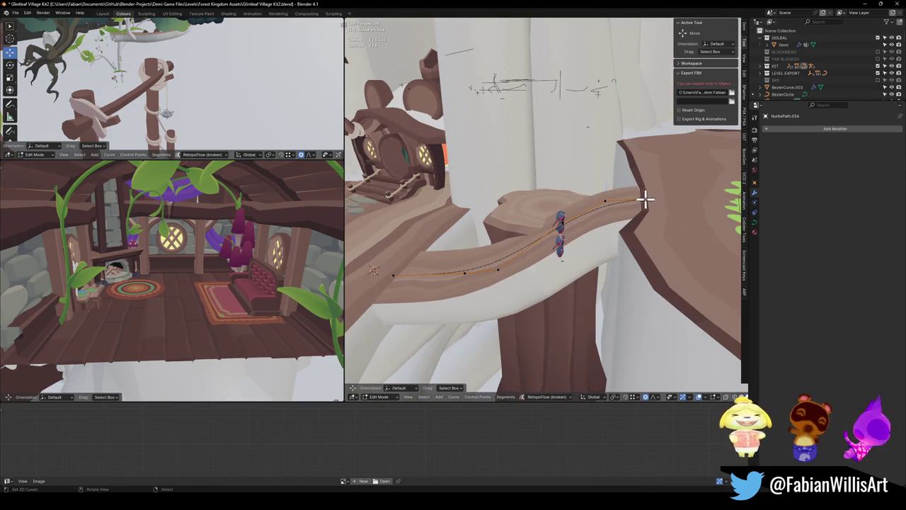
left_click(691, 200)
mouse_move(643, 206)
left_mouse_down()
mouse_move(683, 202)
mouse_move(647, 193)
mouse_move(651, 213)
mouse_move(631, 201)
mouse_move(536, 210)
mouse_move(528, 202)
left_mouse_up()
key("g")
key("z")
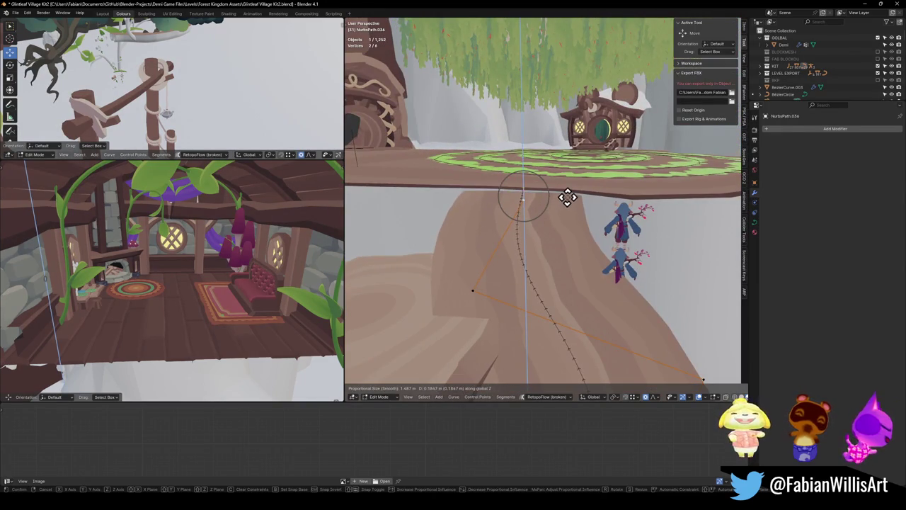
left_click(570, 205)
Tilt a curve point slightly and shorten its handles by scaling
key("ctrl+t")
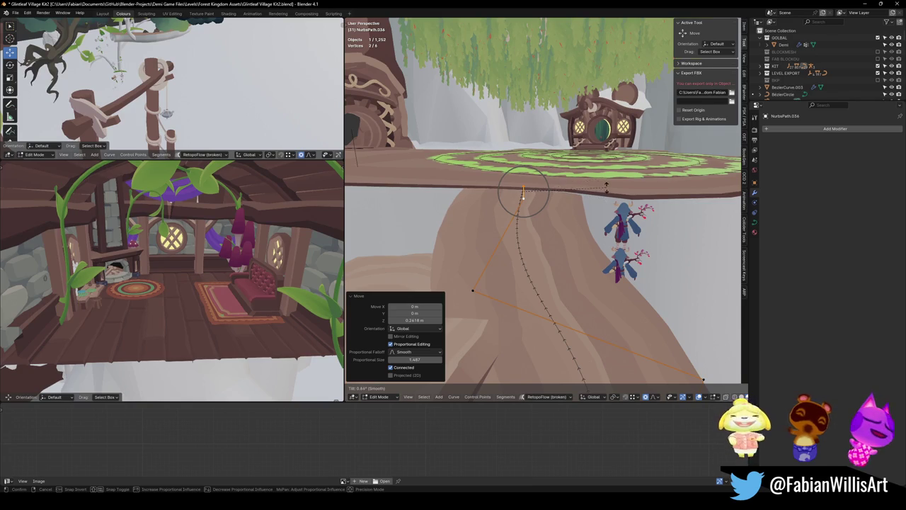
left_click(605, 186)
mouse_move(606, 184)
left_mouse_down()
mouse_move(495, 226)
mouse_move(564, 226)
left_mouse_up()
left_click(564, 226)
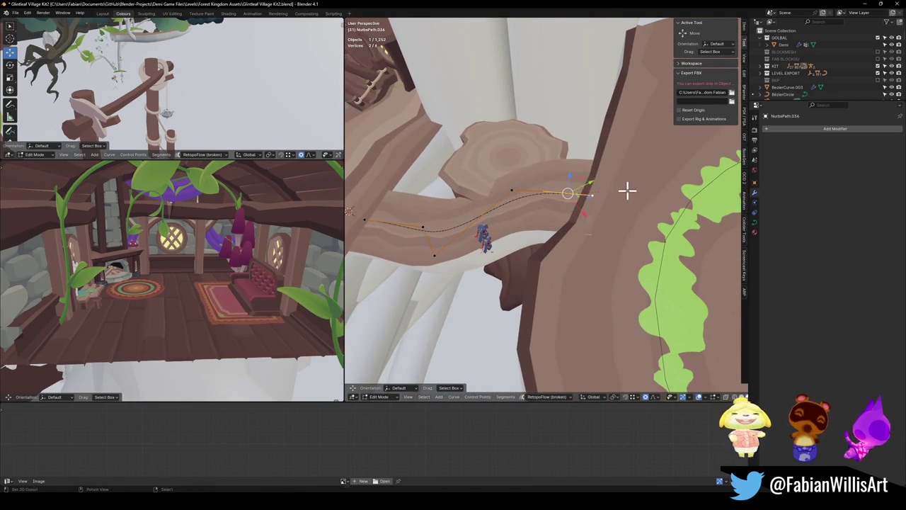
key("s")
left_click(603, 199)
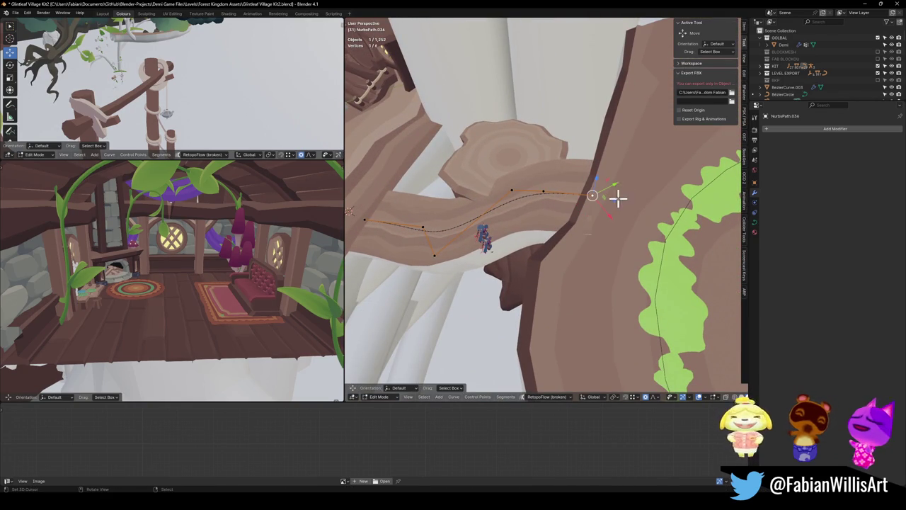
Reposition the path-end control point to follow the branch up to the upper platform
left_click_drag(536, 232, 542, 196)
left_click(543, 193)
key("g")
key("shift+z")
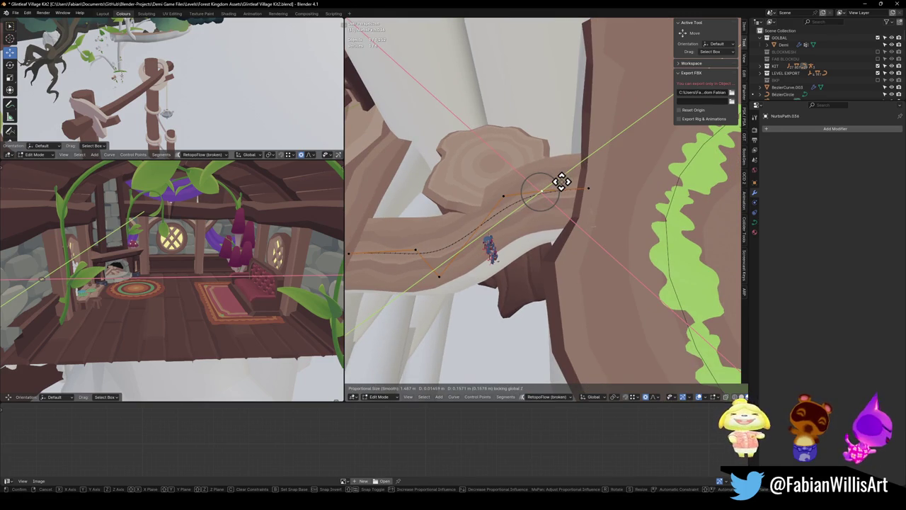
left_click(561, 181)
key("g")
key("shift+z")
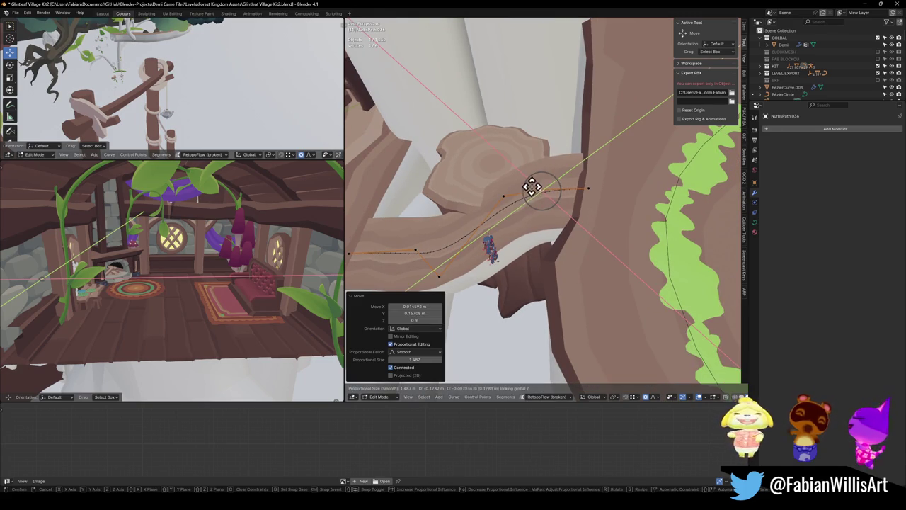
key("z")
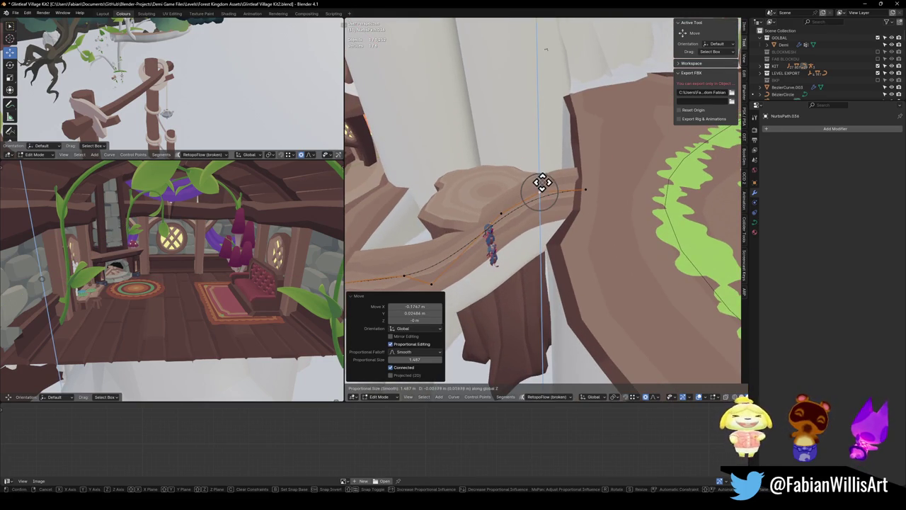
left_click(541, 192)
key("g")
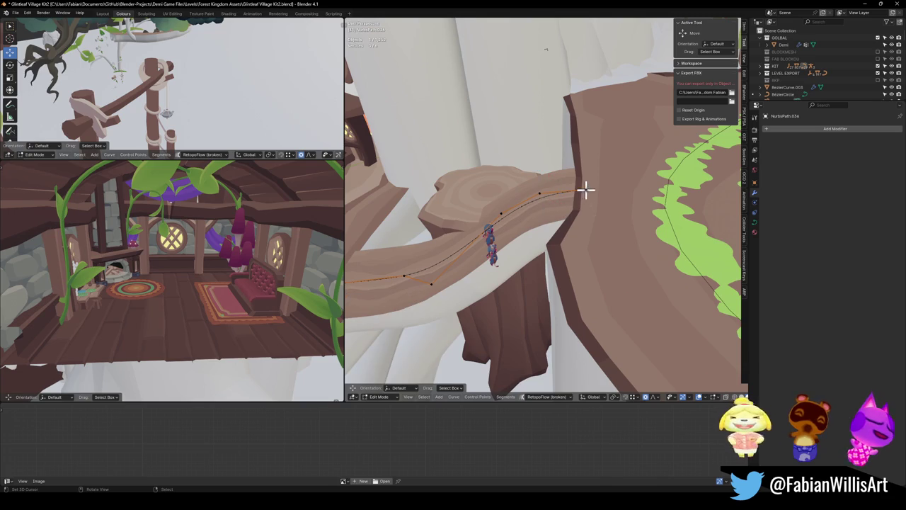
key("z")
left_click(637, 187)
key("shift+grave")
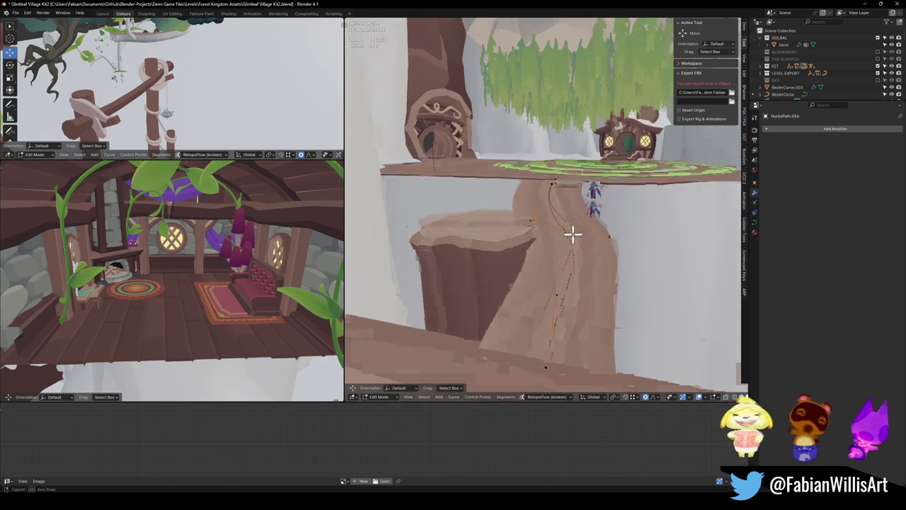
left_click(572, 233)
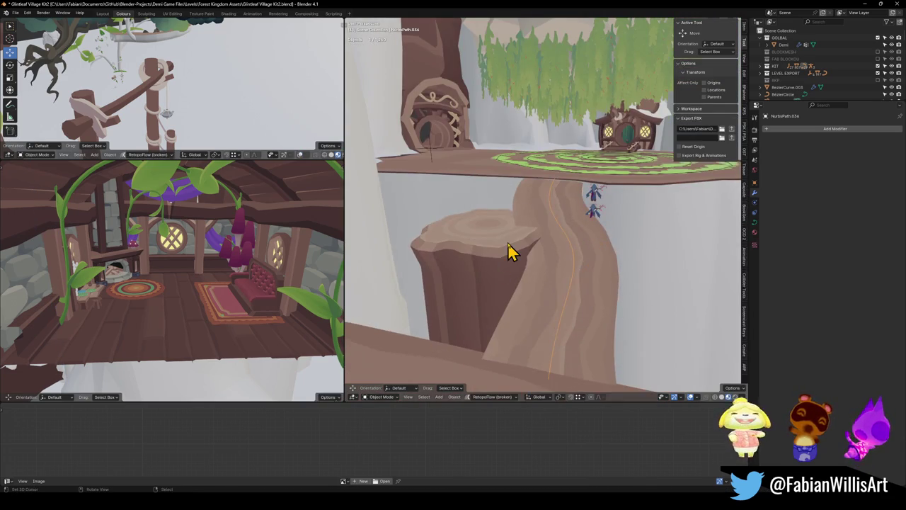
Return to Object Mode and fly over to select the wooden path platform Platform.001
key("Tab")
key("Delete")
key("shift+grave")
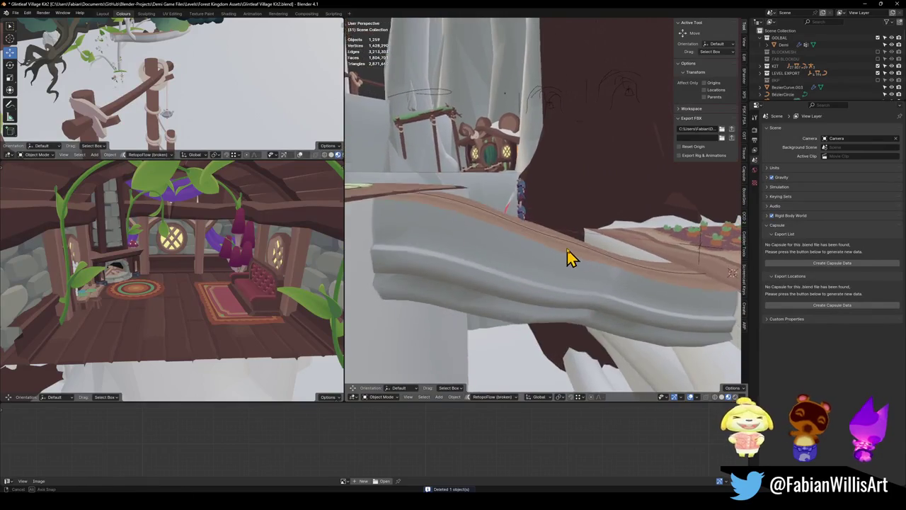
left_click(646, 268)
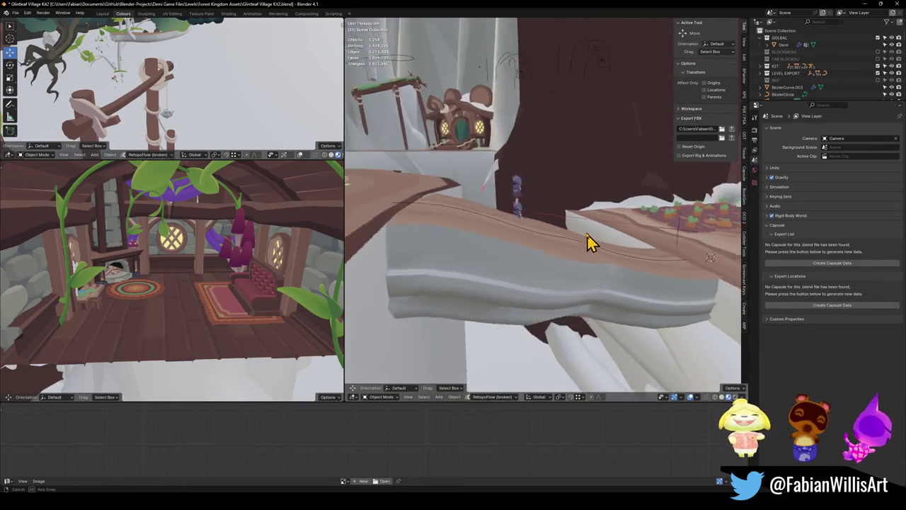
key("shift+grave")
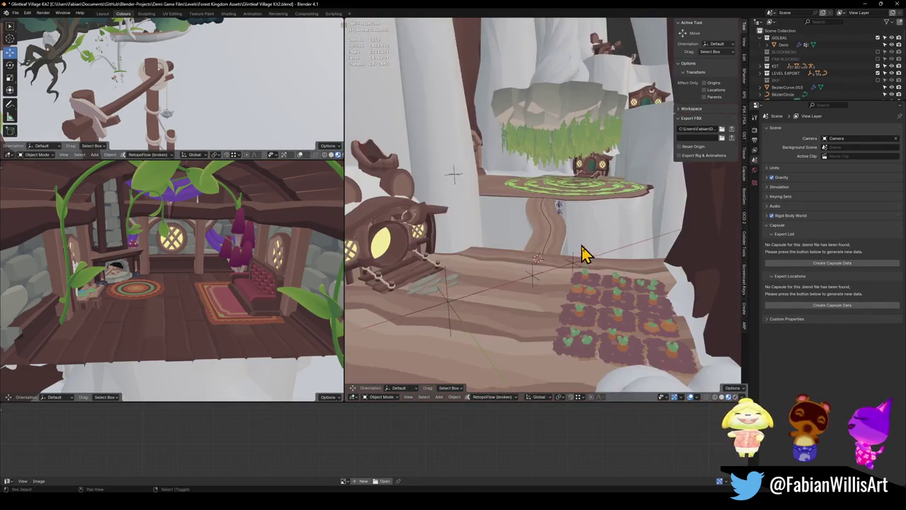
key("w")
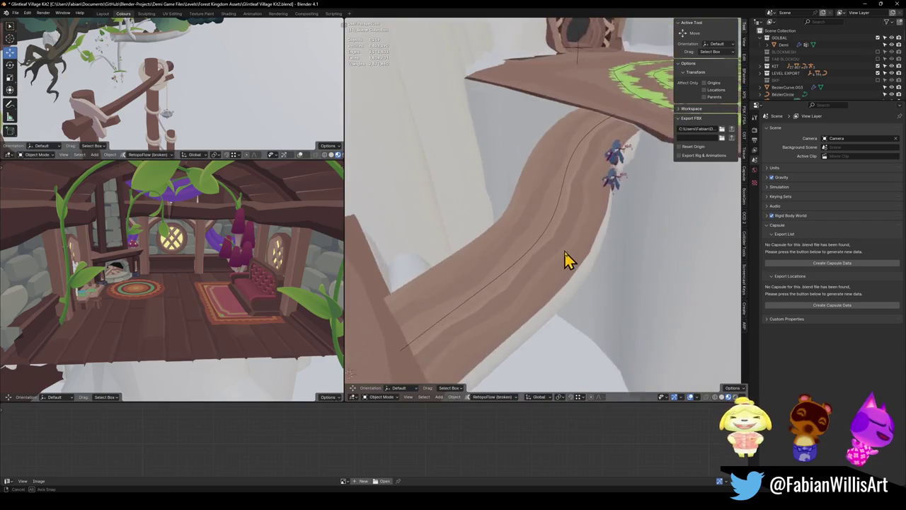
left_click(556, 251)
left_click(556, 251)
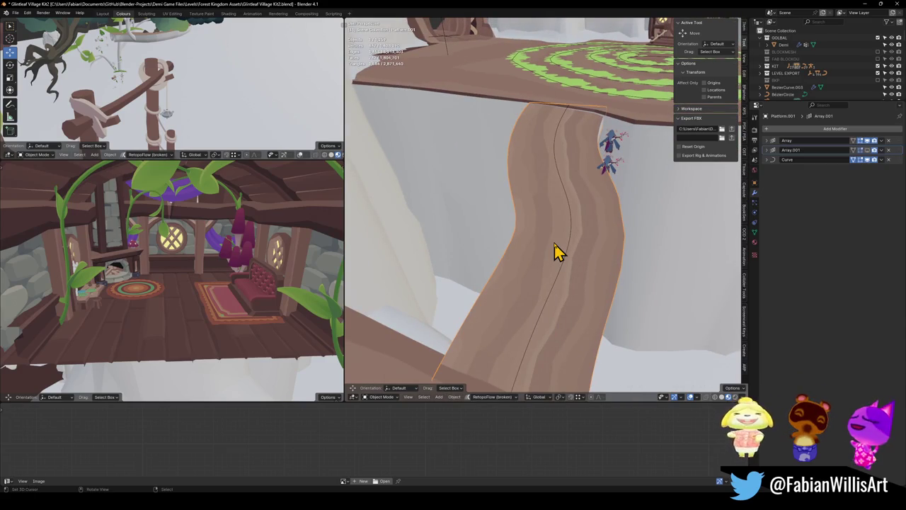
Expand both Array modifiers, set Count to 1 then back to 2, and enable Array.001
left_click(766, 140)
left_click(820, 161)
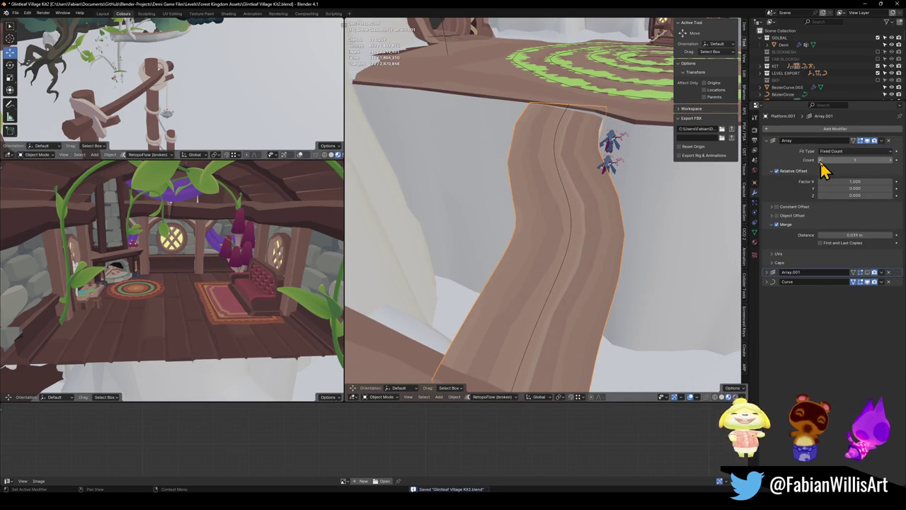
scroll(574, 195, "down", 2)
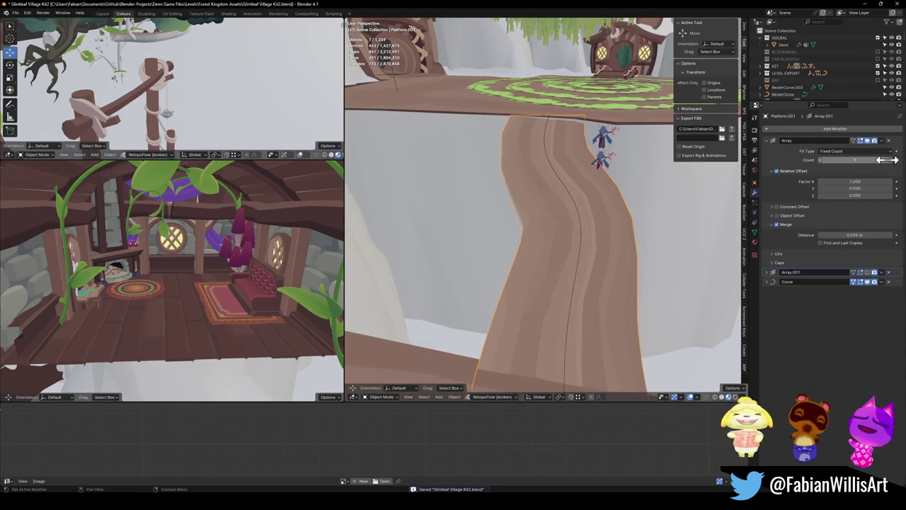
left_click(895, 161)
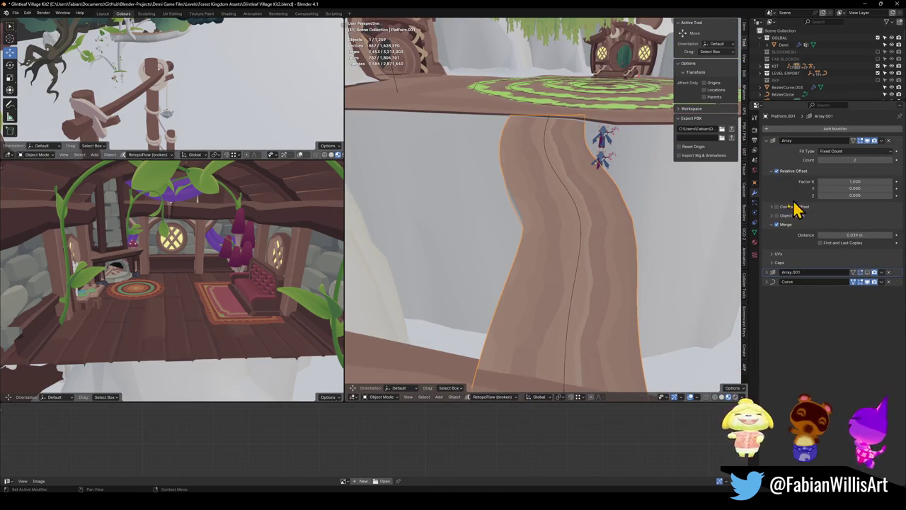
left_click(769, 273)
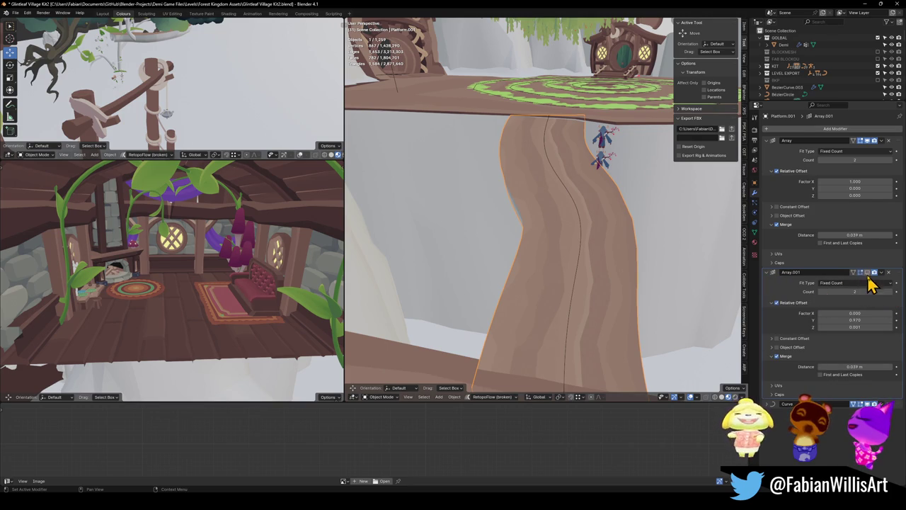
left_click(867, 271)
scroll(582, 203, "up", 3)
mouse_move(577, 237)
left_mouse_down()
mouse_move(557, 238)
mouse_move(569, 210)
mouse_move(579, 236)
mouse_move(560, 234)
left_mouse_up()
left_click(569, 228)
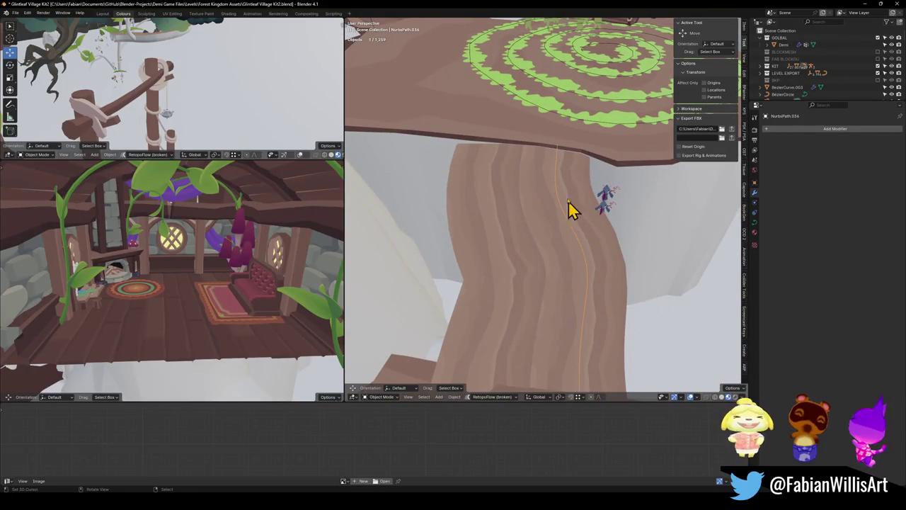
In Edit Mode, shift the curve's top control point slightly and tilt it
key("Tab")
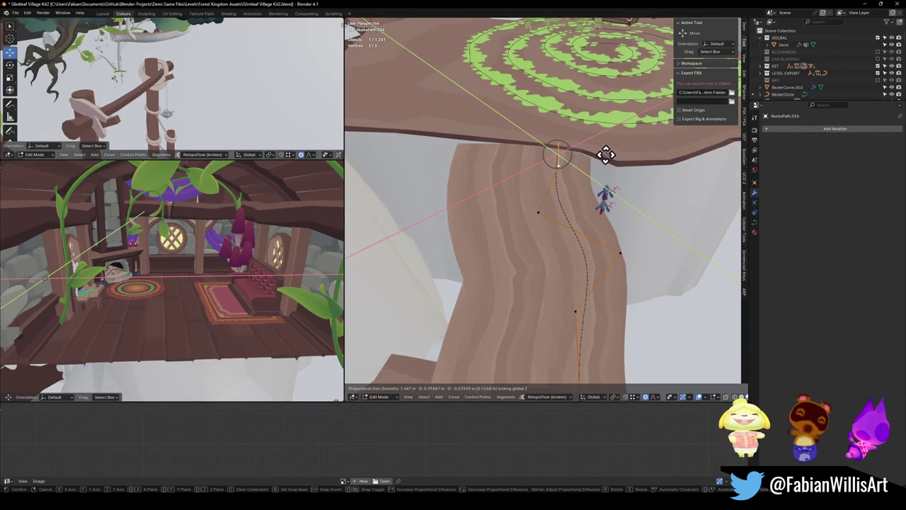
key("g")
left_click(617, 160)
key("g")
key("ctrl+t")
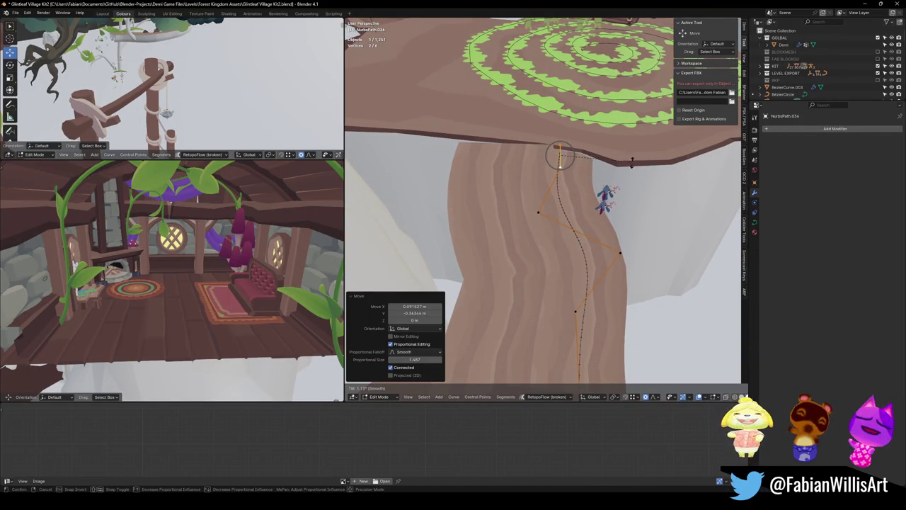
left_click(629, 193)
Rotate the top point -3.49° about Z, tilt it again, and save the file
key("r")
key("z")
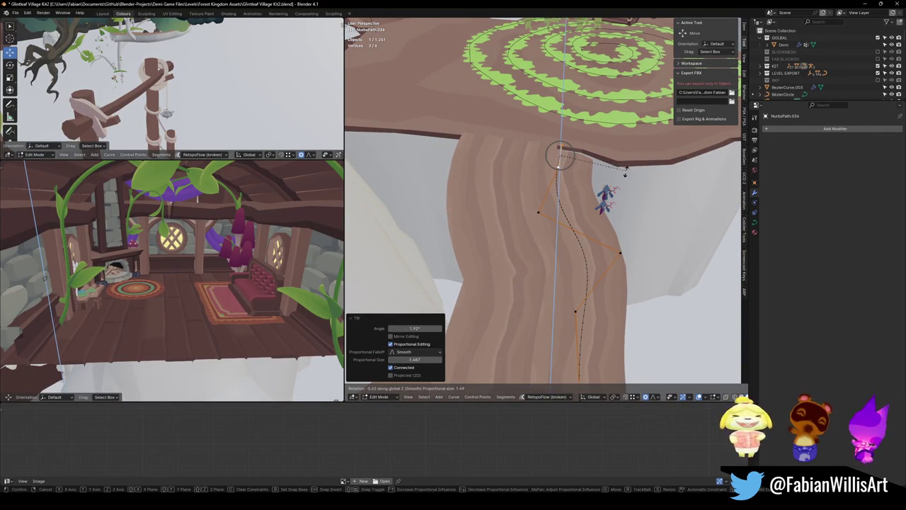
left_click(626, 168)
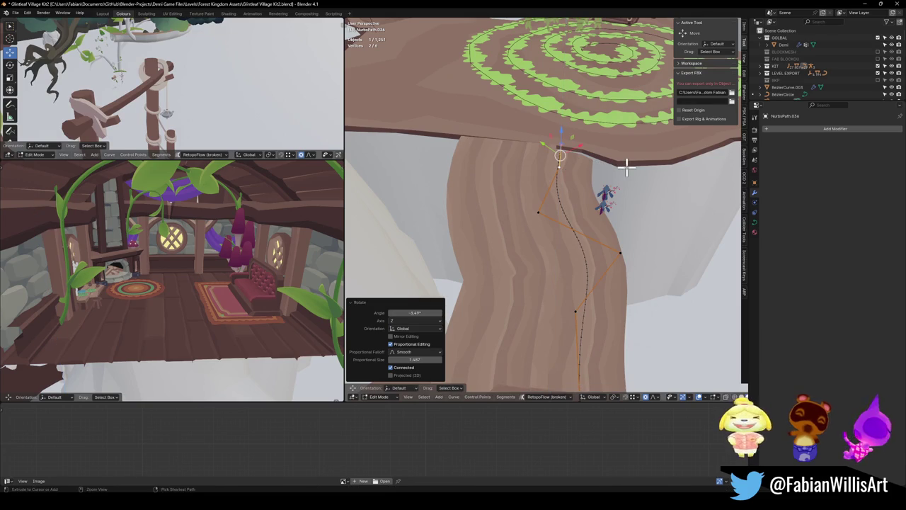
key("ctrl+t")
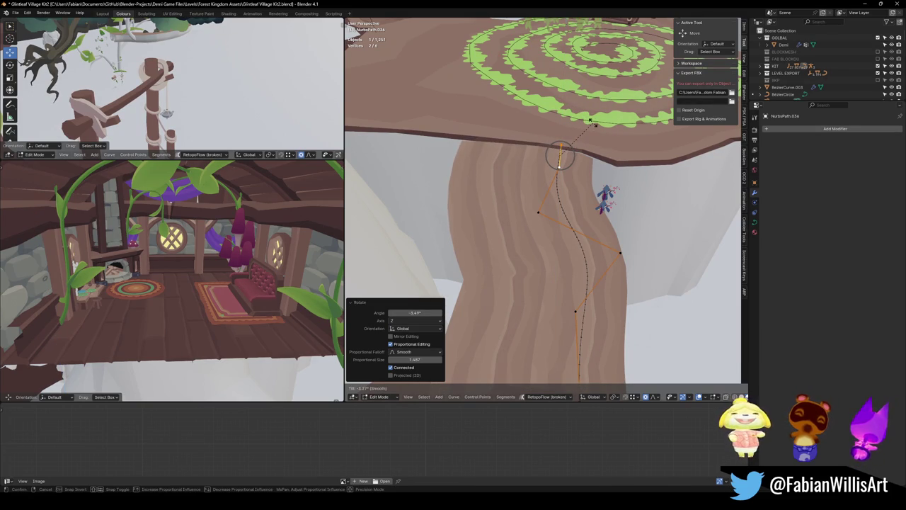
left_click(576, 158)
key("Tab")
scroll(577, 157, "down", 3)
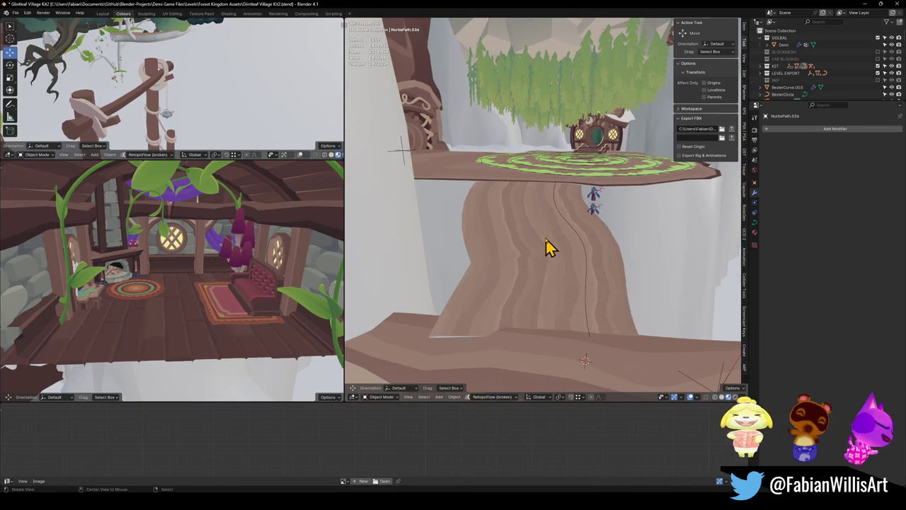
middle_click(548, 246, "alt")
key("ctrl+s")
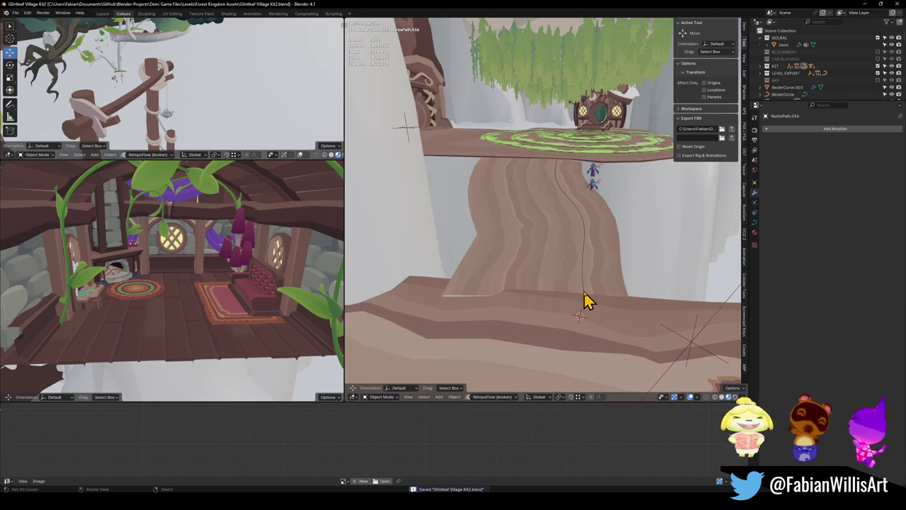
Tilt the bottom curve point, scale it to 0.702 and rotate it -8.02° about Z
key("Tab")
scroll(593, 284, "up", 2)
key("ctrl+t")
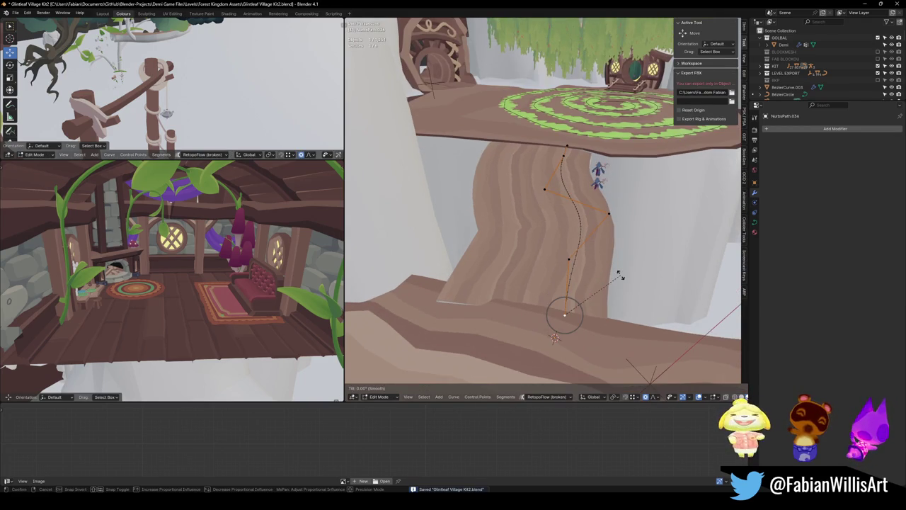
left_click(598, 236)
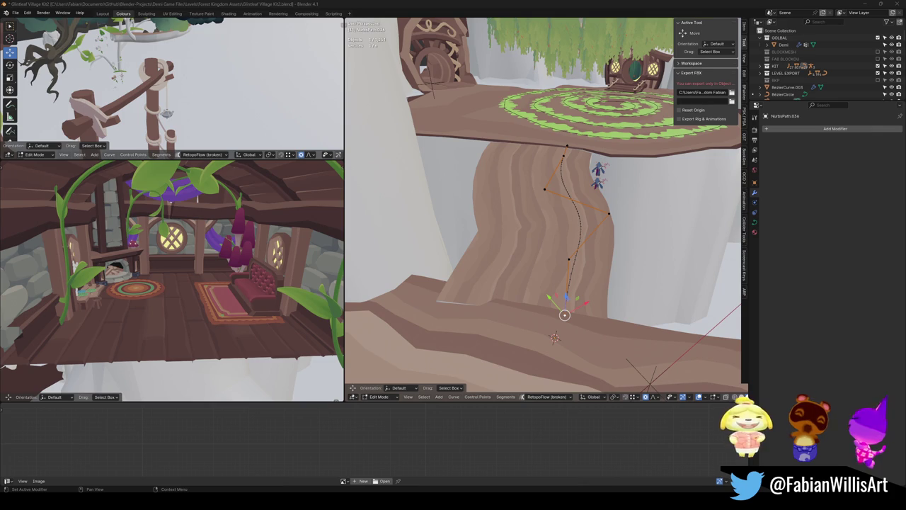
scroll(520, 208, "up", 2)
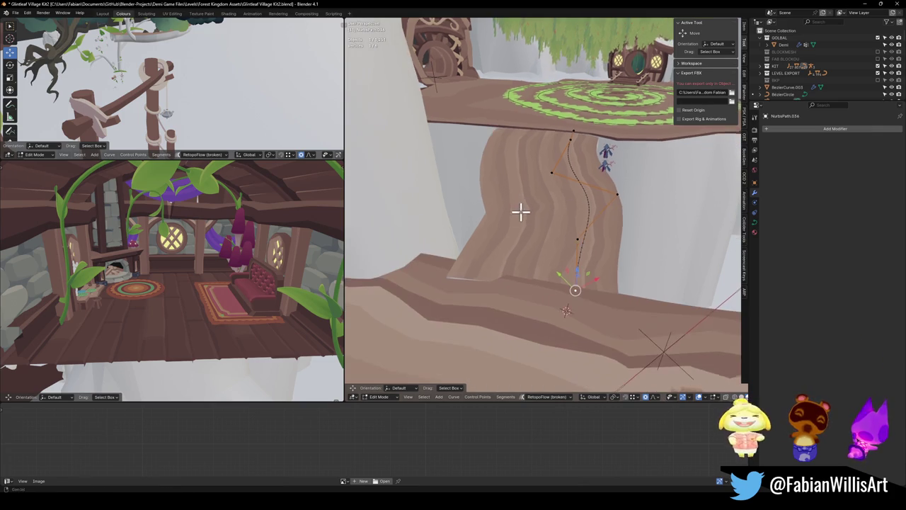
key("s")
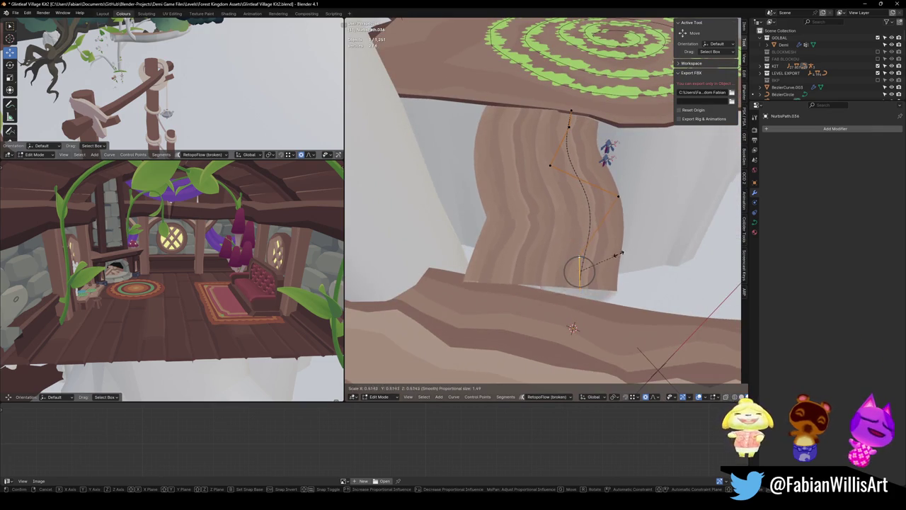
key("Return")
key("r")
key("z")
key("Return")
Shift the bottom point horizontally and lower it onto the lower floor
key("g")
key("shift+z")
key("Return")
key("g")
key("z")
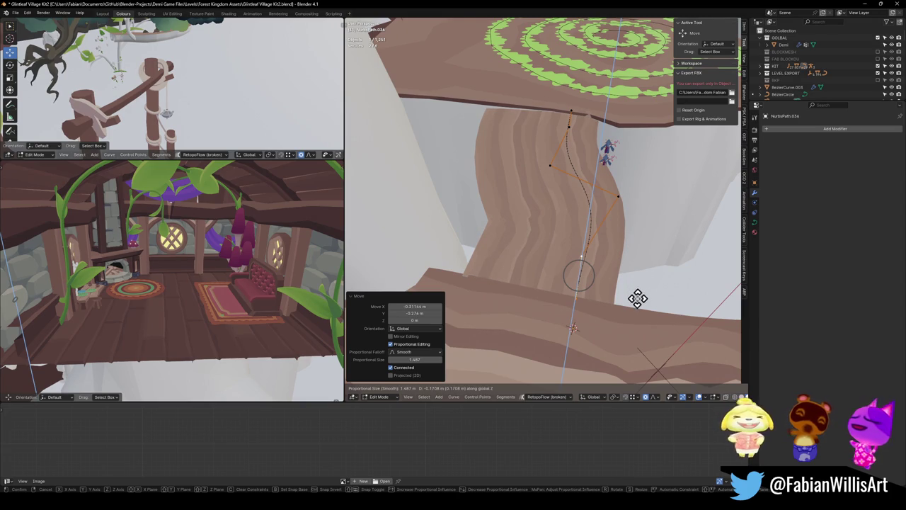
key("Return")
key("KP_Decimal")
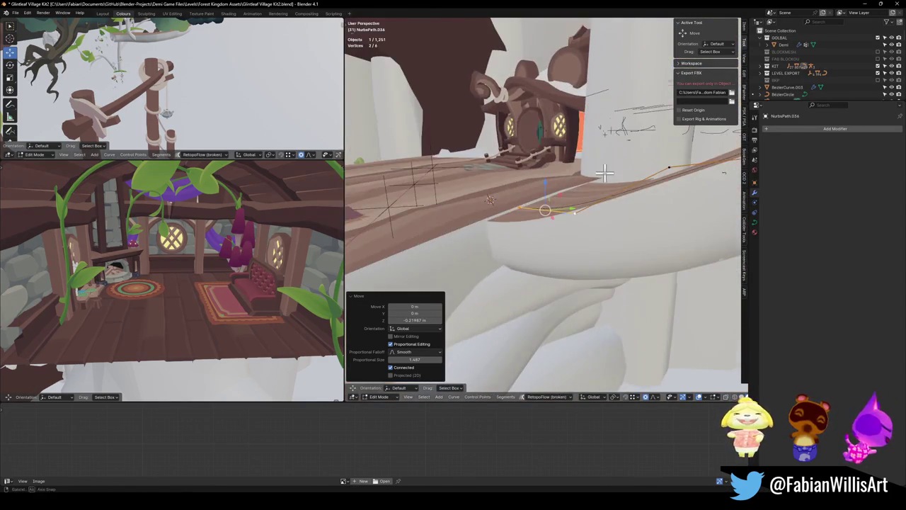
Raise the bottom point by 0.18 and tilt it once more
key("g")
key("z")
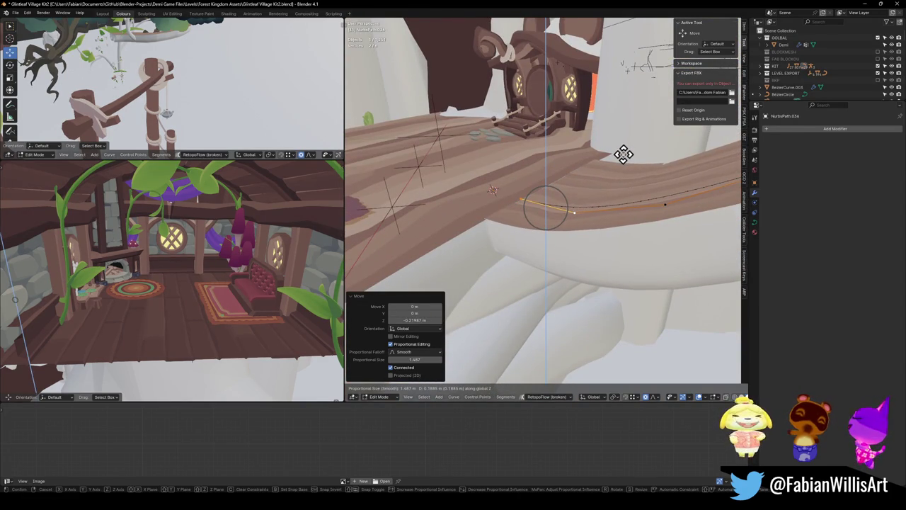
left_click(622, 155)
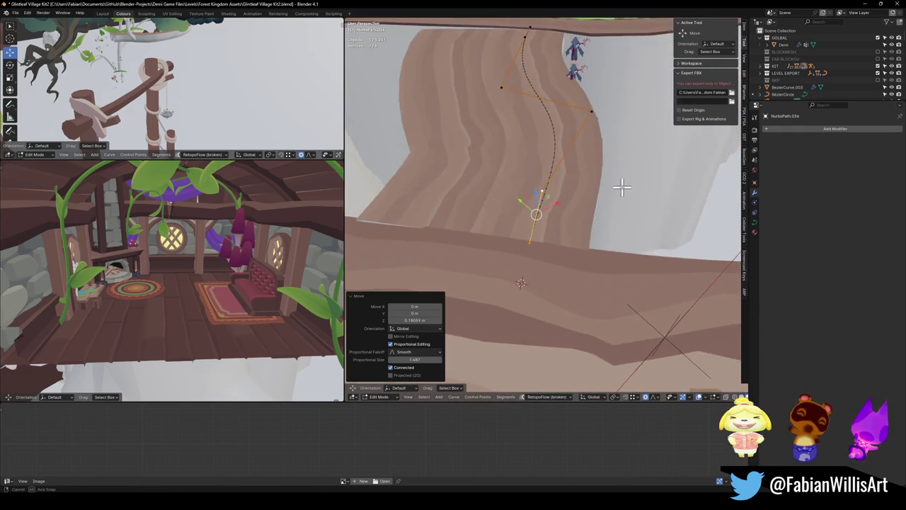
left_click_drag(593, 198, 602, 248)
key("ctrl+t")
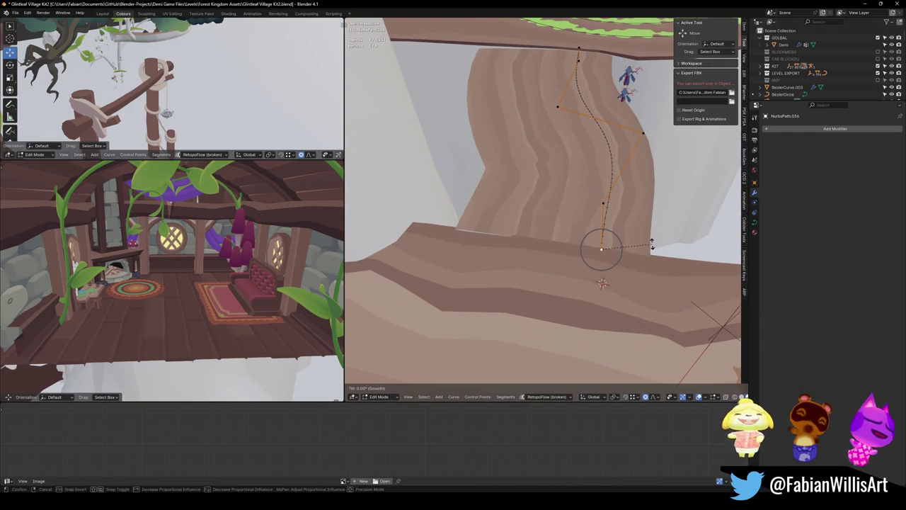
left_click(643, 222)
mouse_move(643, 222)
left_mouse_down()
mouse_move(661, 213)
mouse_move(576, 204)
mouse_move(562, 198)
mouse_move(566, 180)
mouse_move(659, 194)
left_mouse_up()
Return to Object Mode and save the blend file
key("Tab")
scroll(602, 225, "down", 5)
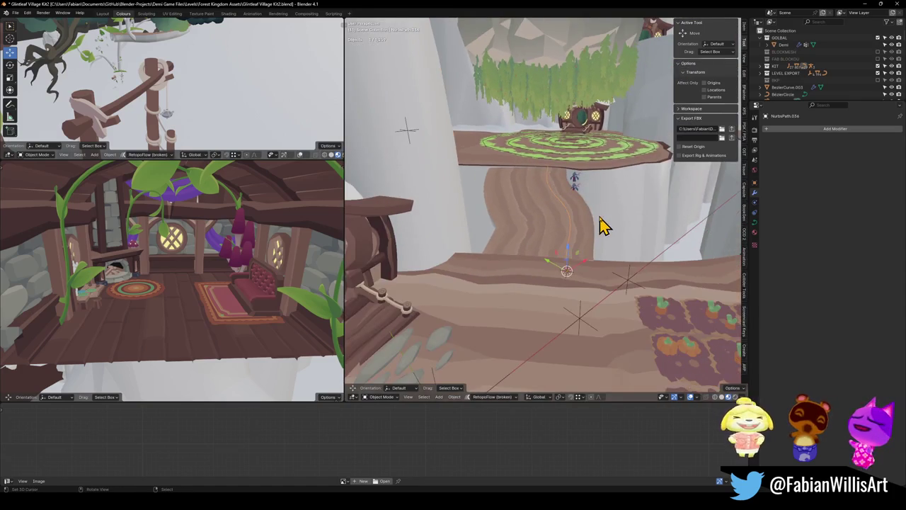
scroll(601, 225, "down", 2)
key("ctrl+s")
mouse_move(587, 216)
left_mouse_down()
mouse_move(562, 238)
mouse_move(559, 262)
mouse_move(564, 211)
mouse_move(568, 255)
left_mouse_up()
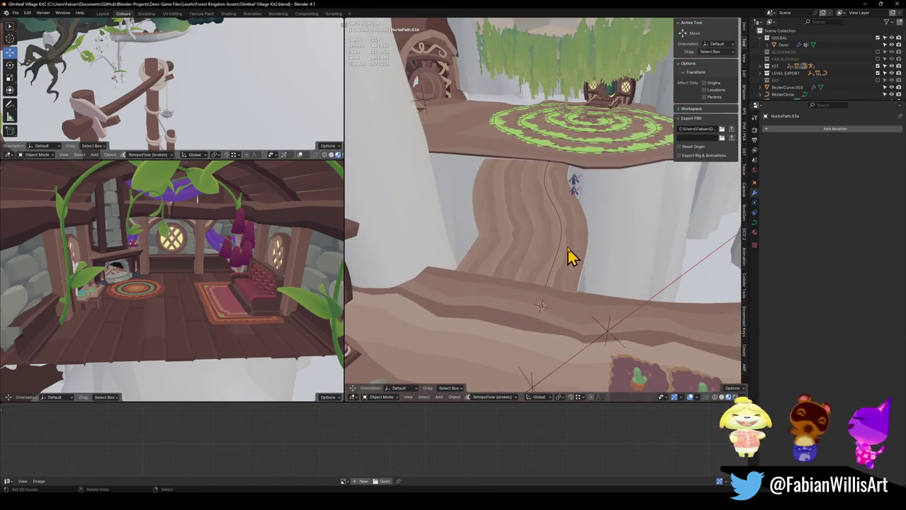
Move Platform.001 vertically to sit correctly and save the file
left_click(568, 250)
key("g")
key("shift+z")
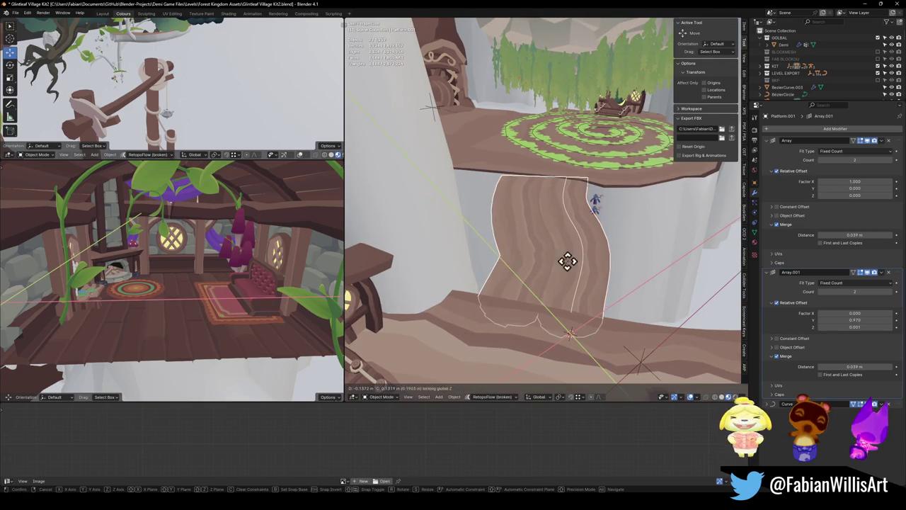
left_click(406, 232)
mouse_move(546, 247)
left_mouse_down()
mouse_move(583, 247)
mouse_move(512, 260)
mouse_move(516, 283)
mouse_move(602, 248)
mouse_move(598, 205)
mouse_move(568, 226)
mouse_move(550, 282)
left_mouse_up()
key("ctrl+s")
Parent Platform.001 to MESH using Object (Keep Transform) and save the file
left_click(546, 275)
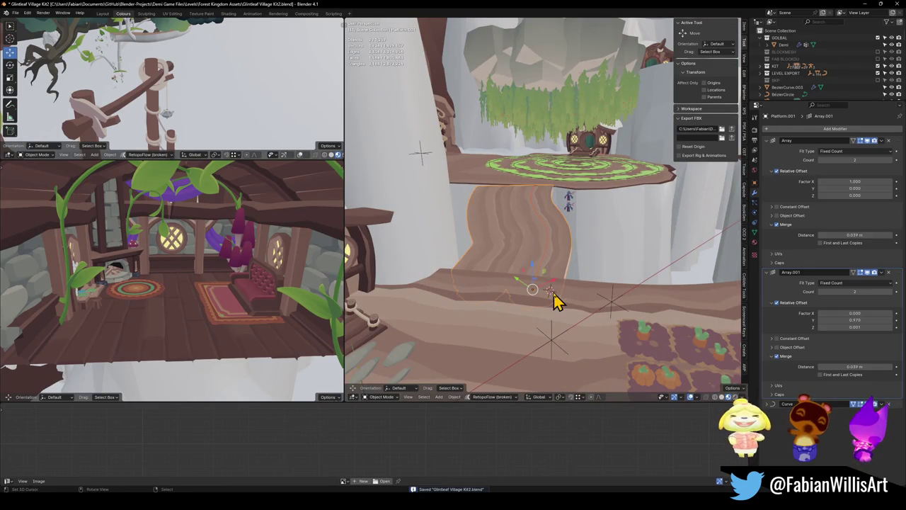
left_click(546, 274)
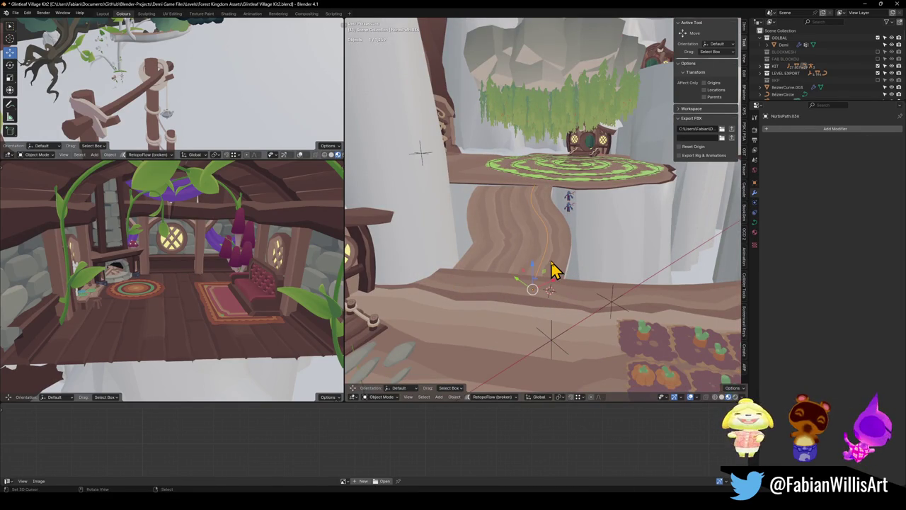
left_click(584, 315)
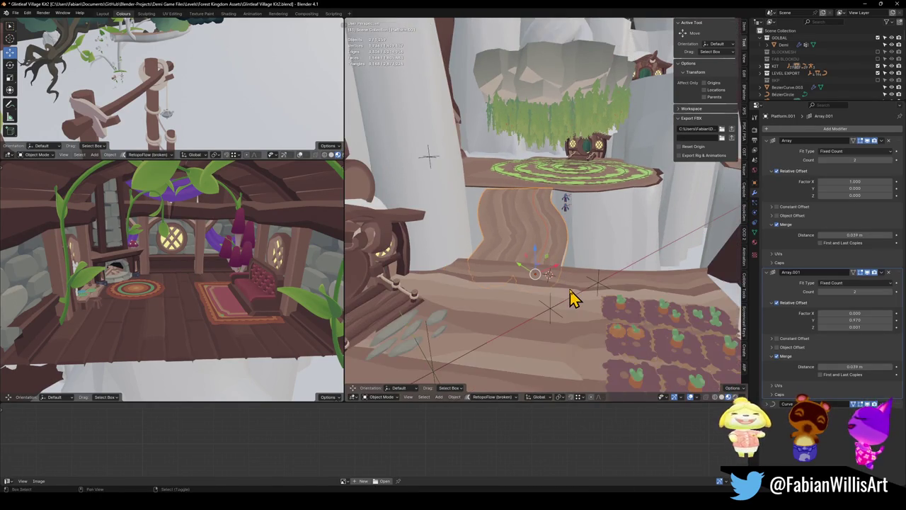
left_click(574, 293)
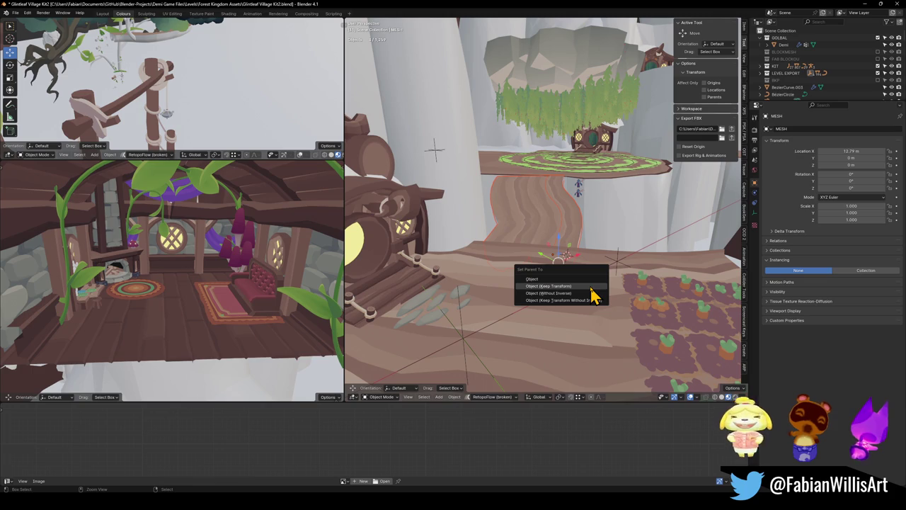
left_click(591, 288)
key("ctrl+s")
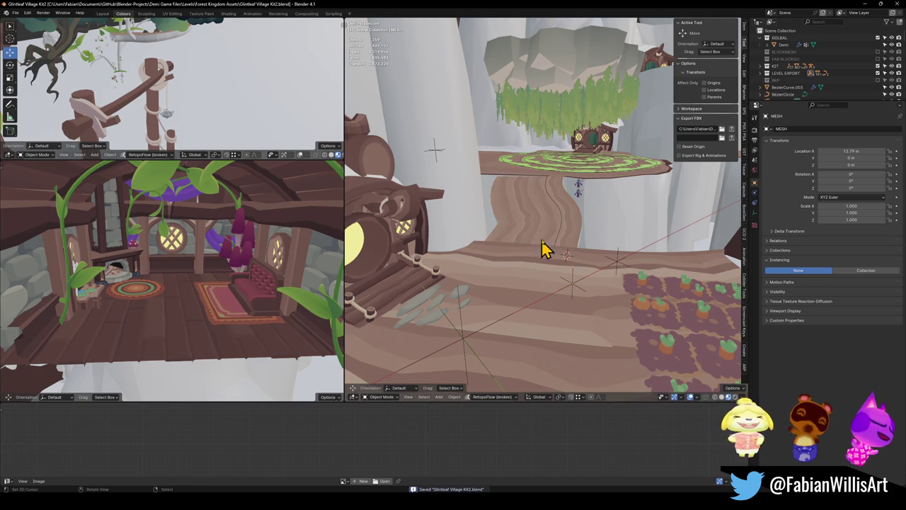
left_click(538, 269)
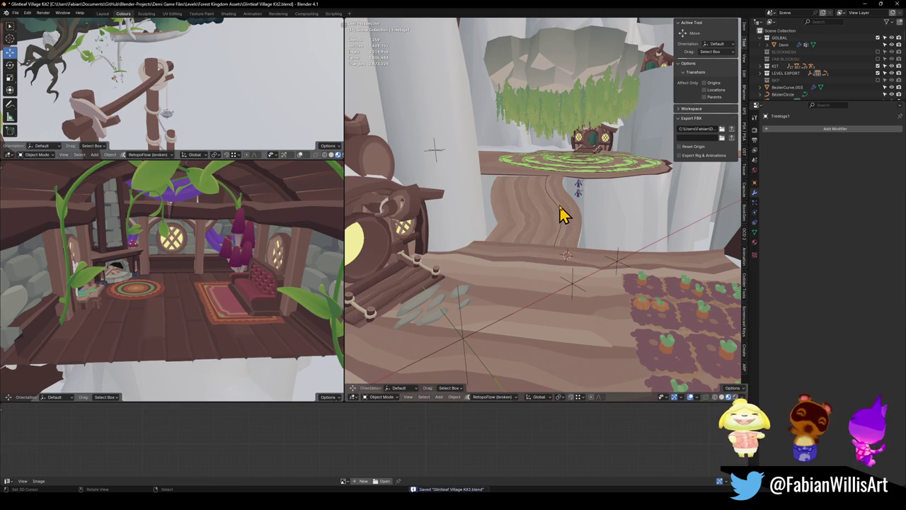
key("shift+grave")
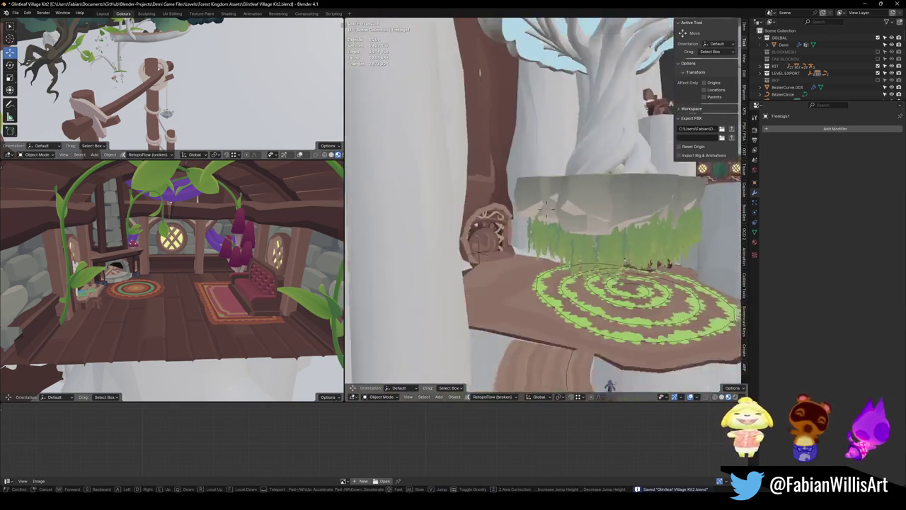
Stop walk navigation, select the mushroom tree's trunk and canopy, save, and enter Edit Mode
key("s")
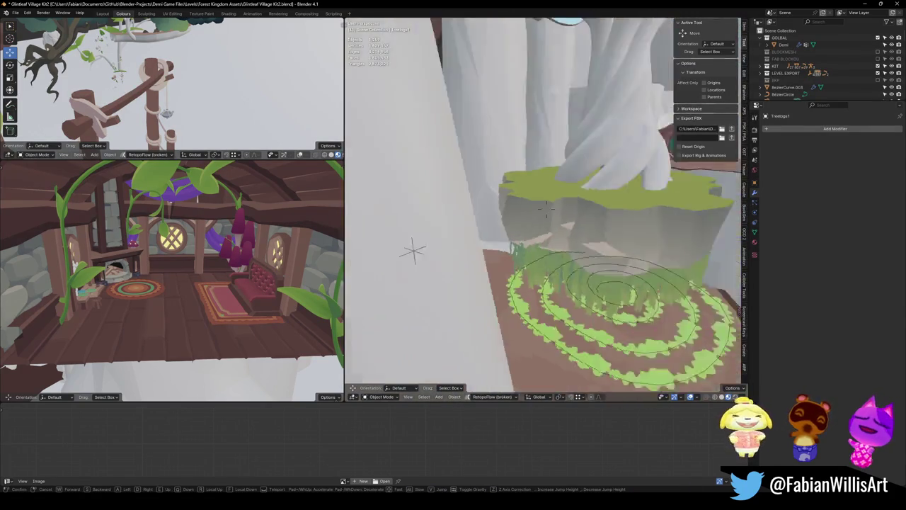
key("Return")
left_click(527, 140)
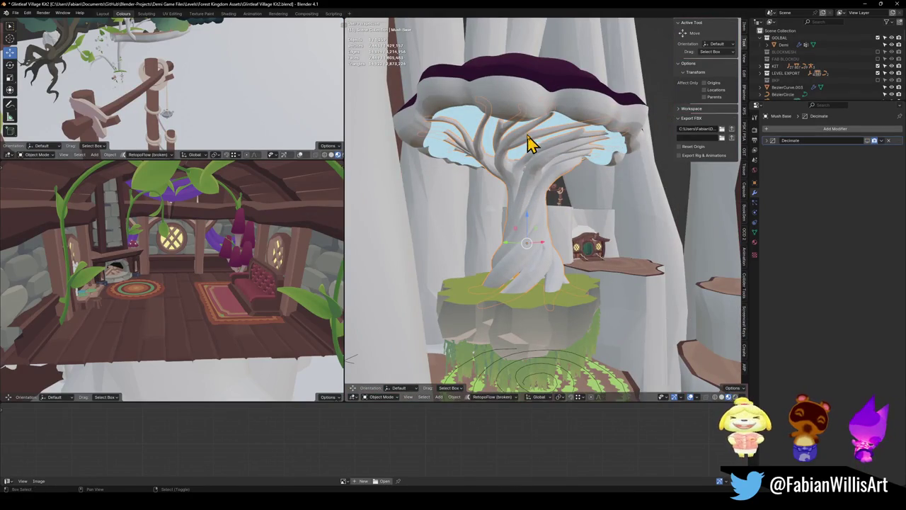
left_click(531, 110, "shift")
key("ctrl+s")
key("Tab")
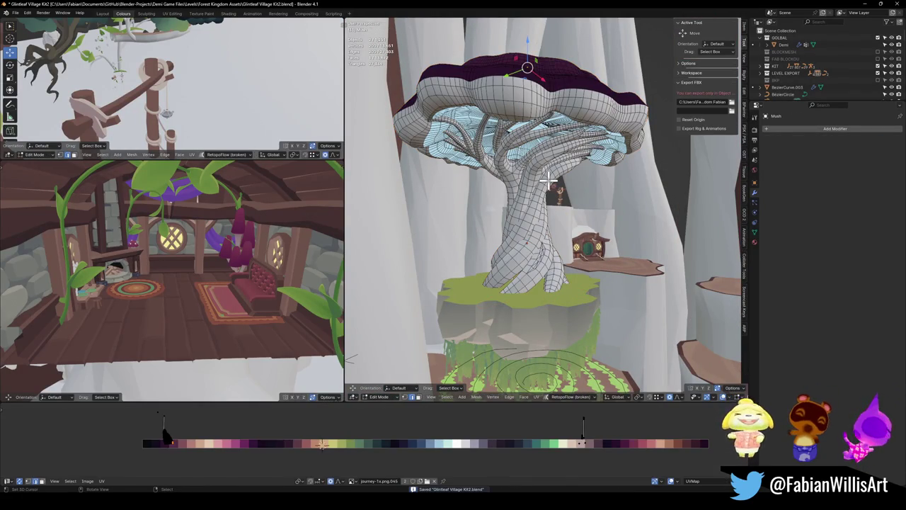
In Vertex mode, select the connected canopy mesh and set proportional editing to Smooth falloff
key("1")
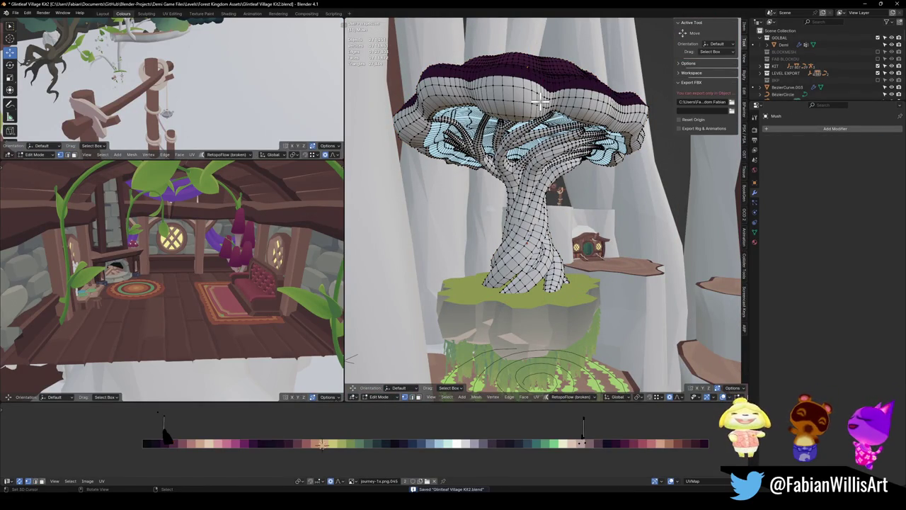
key("l")
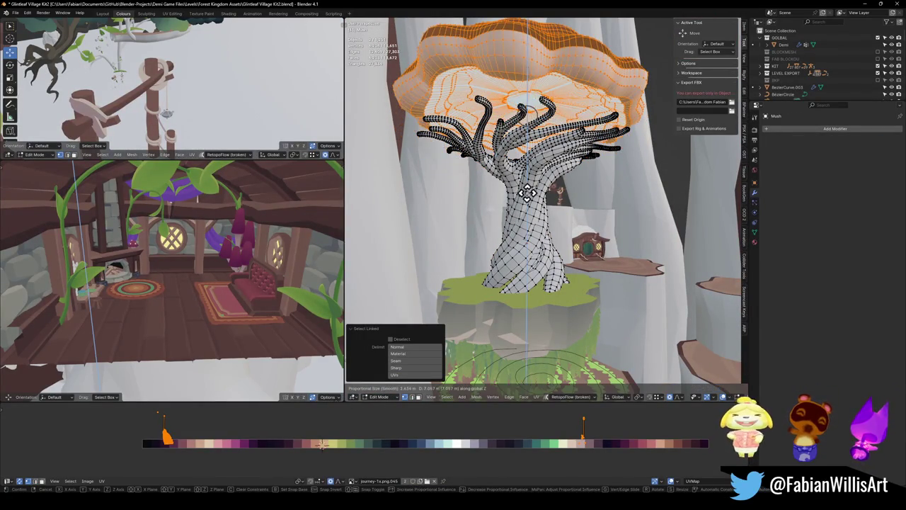
left_click(681, 397)
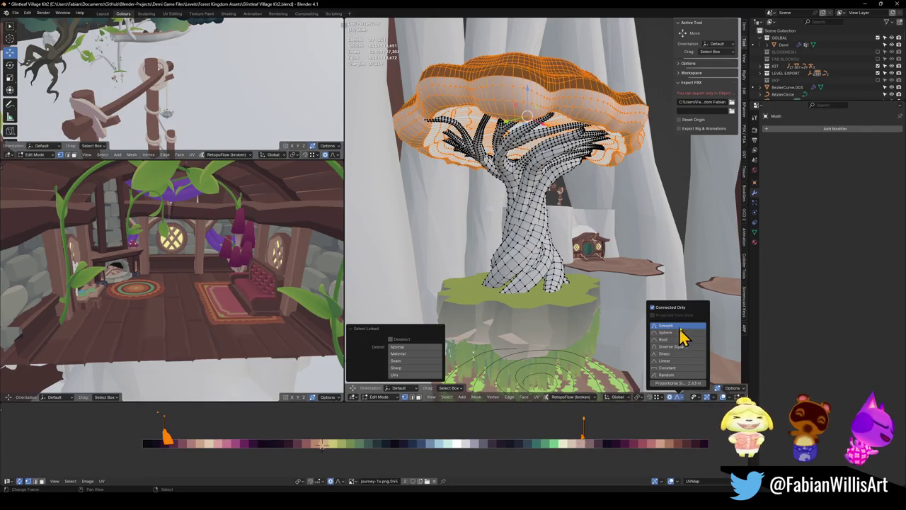
left_click(681, 325)
Raise the canopy 27.719 m on Z with proportional size 41.79, stretching the trunk smoothly
key("g")
key("z")
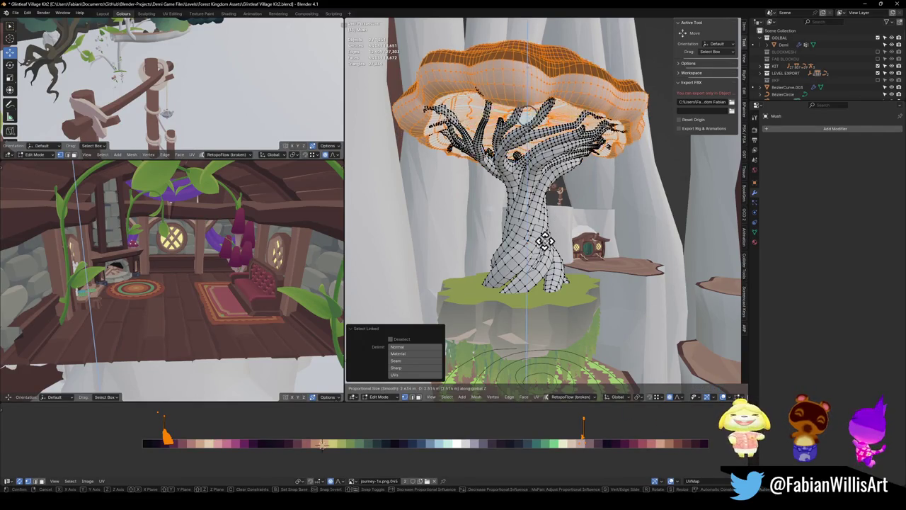
scroll(544, 232, "down", 12)
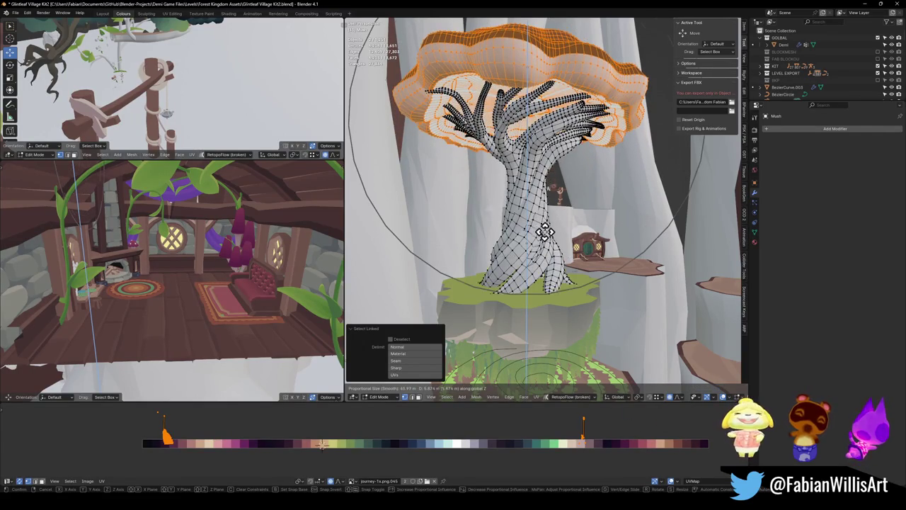
scroll(544, 157, "up", 1)
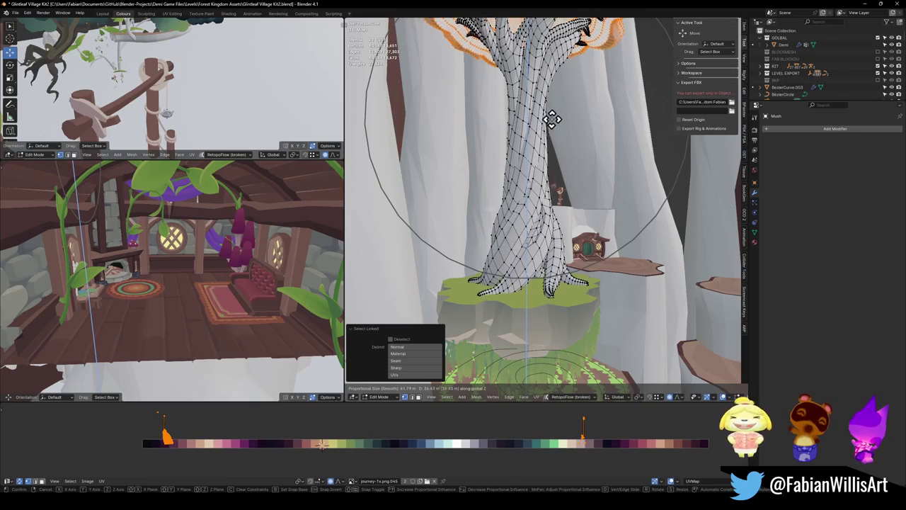
left_click(549, 150)
Fly forward through the tree to a new viewpoint and return to Object Mode
key("shift+grave")
key("w")
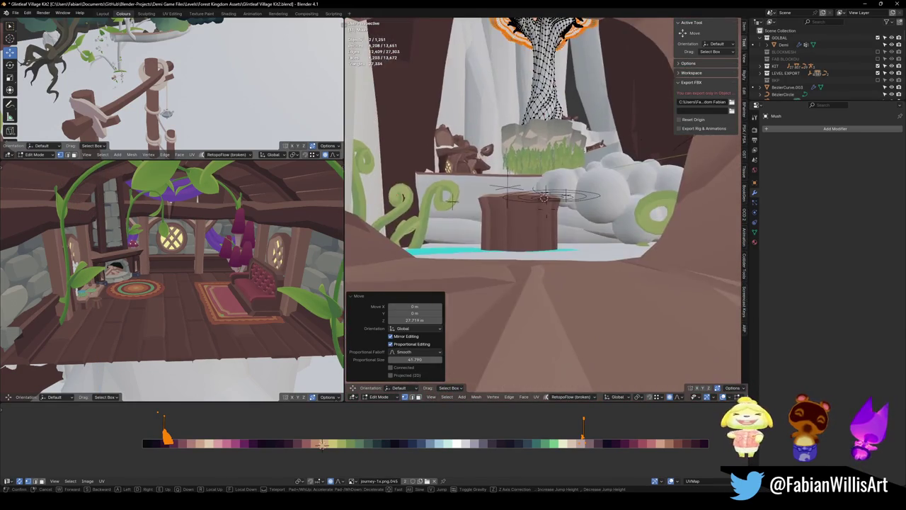
left_click(559, 191)
key("Tab")
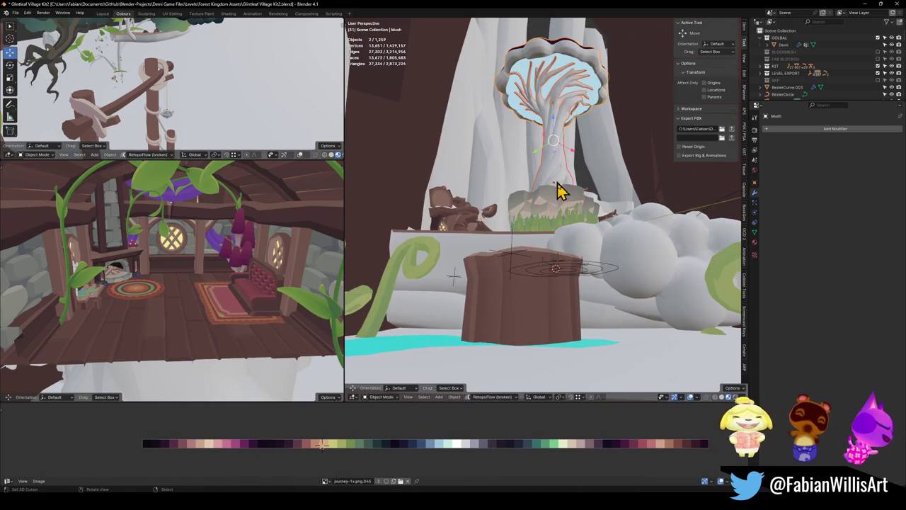
Back in Edit Mode, lift the canopy a little higher along Z
key("Tab")
key("g")
key("z")
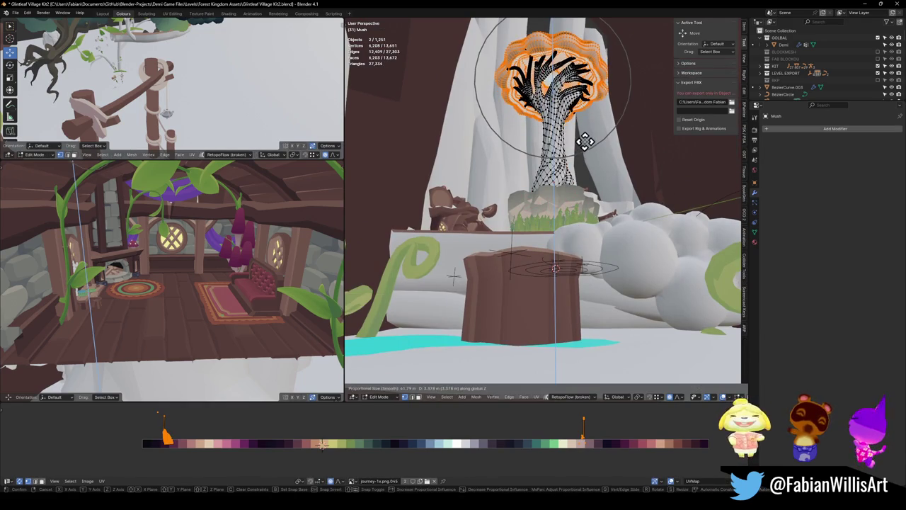
left_click(582, 142)
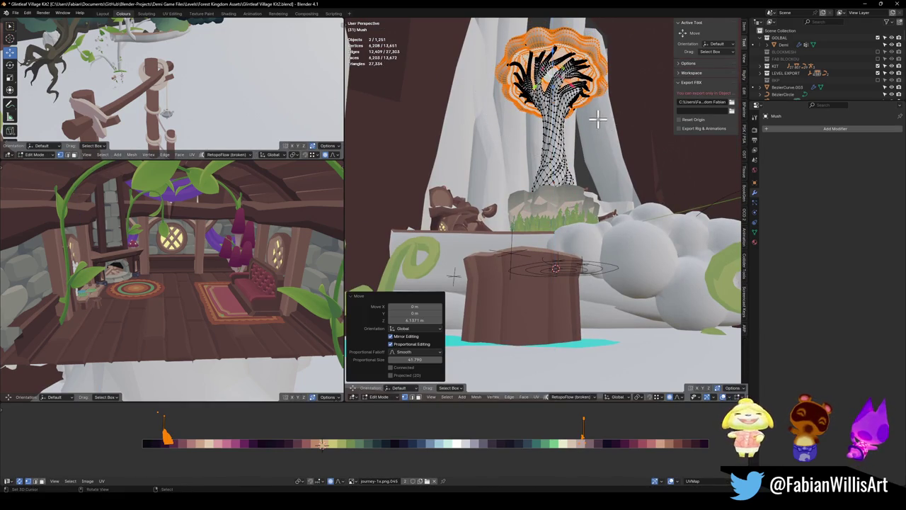
Scale the canopy down to 0.945
key("s")
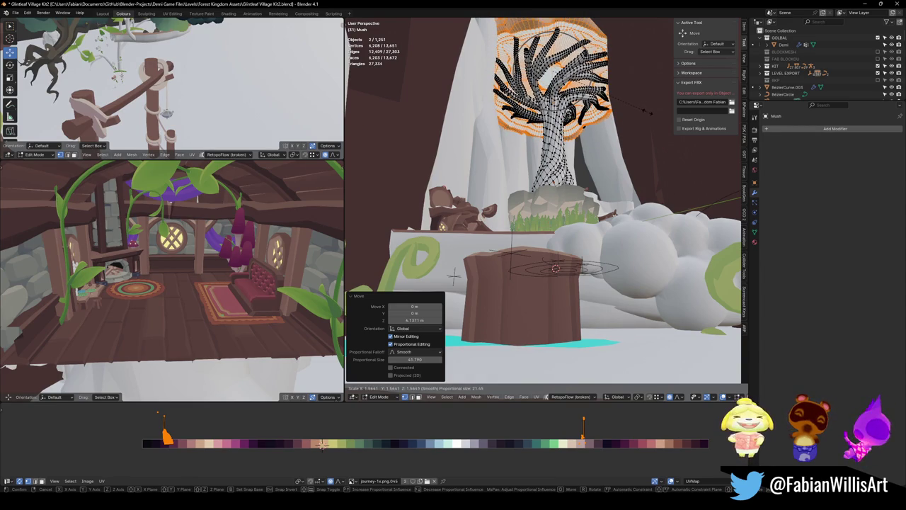
key("Escape")
key("s")
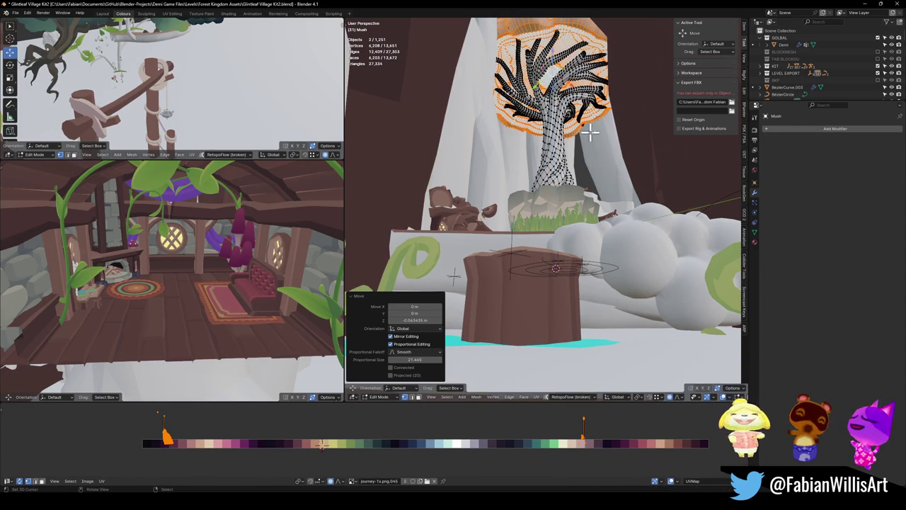
left_click(599, 124)
Tilt the canopy slightly with a trackball rotation and return to Object Mode
left_click_drag(598, 124, 568, 122)
key("r")
key("r")
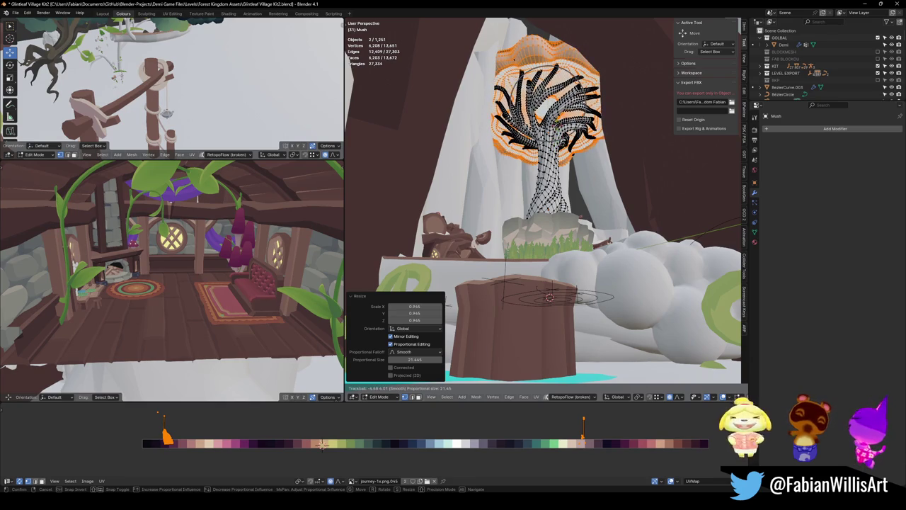
left_click(551, 124)
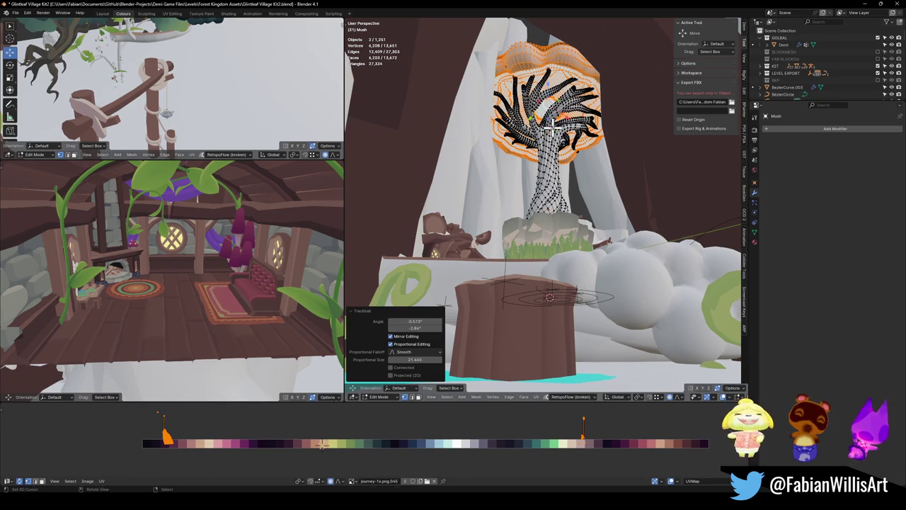
key("Tab")
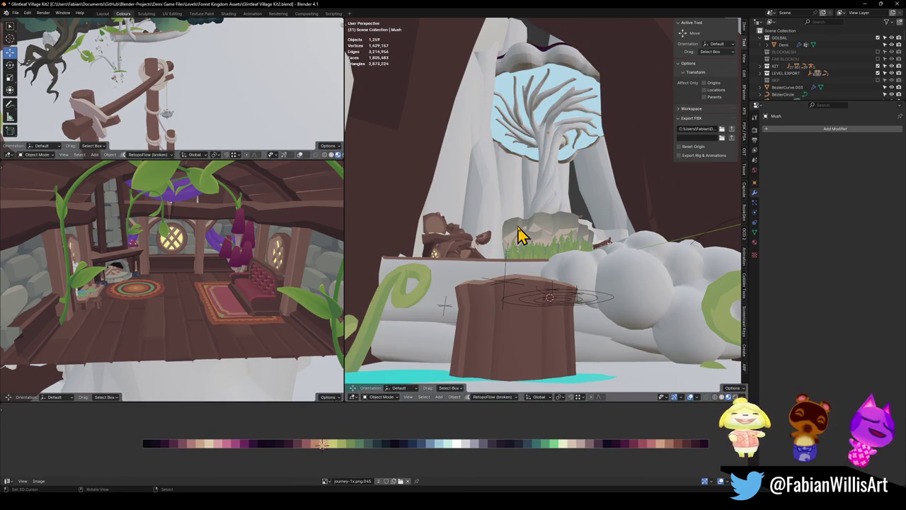
key("shift+grave")
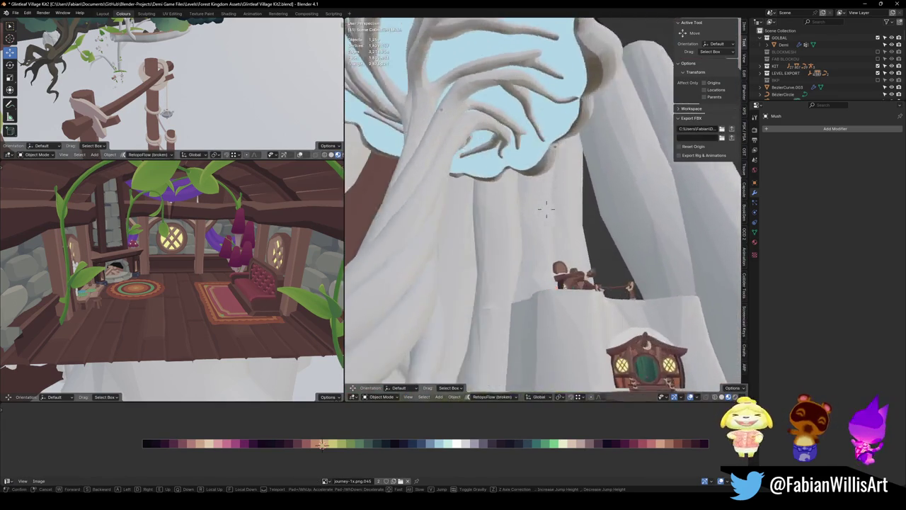
key("w")
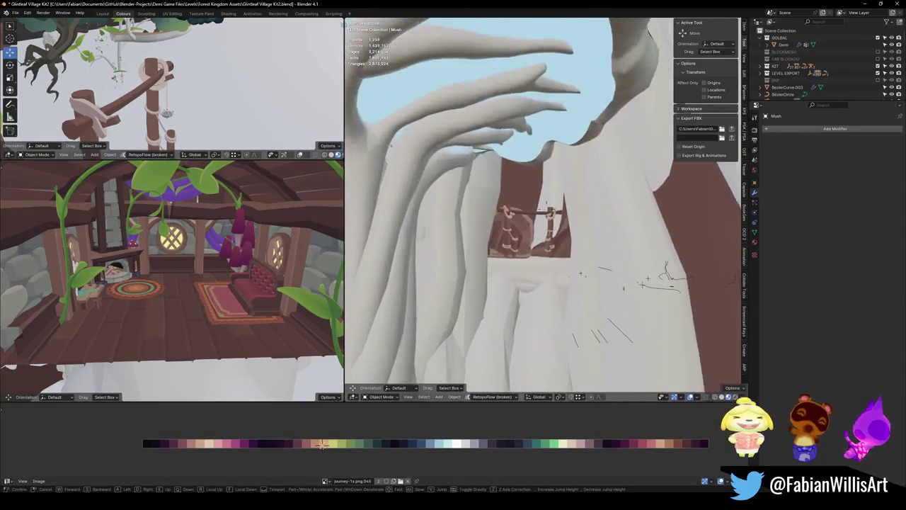
key("s")
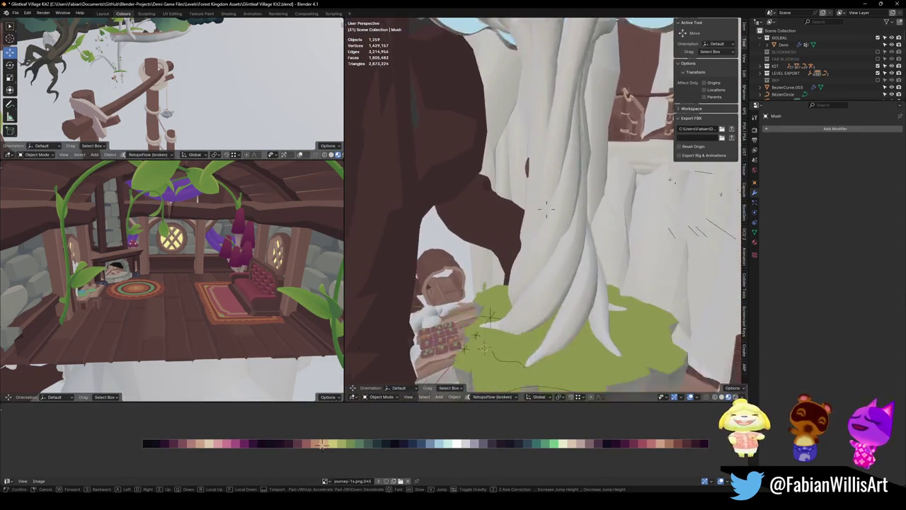
key("s")
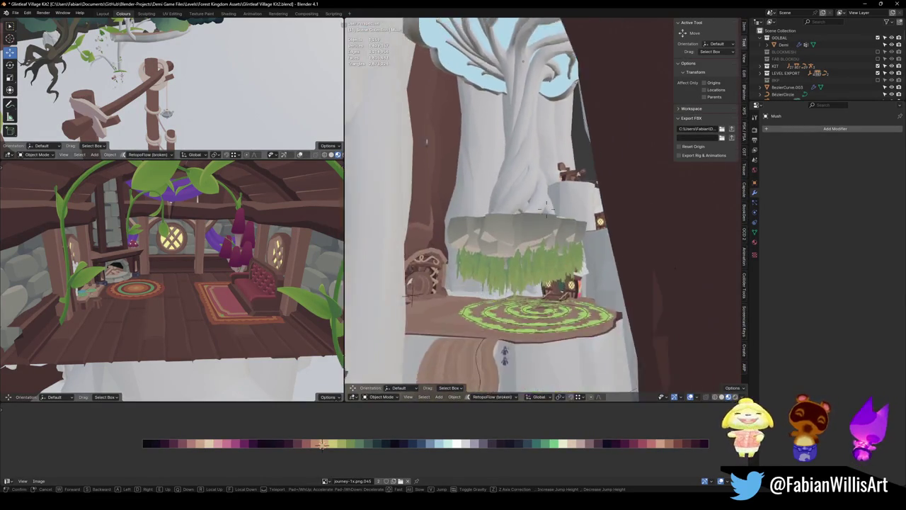
key("w")
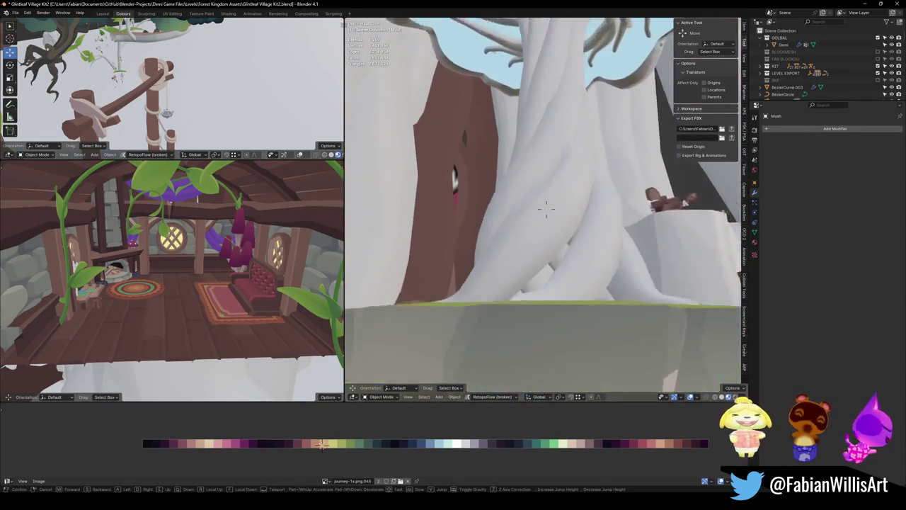
key("w")
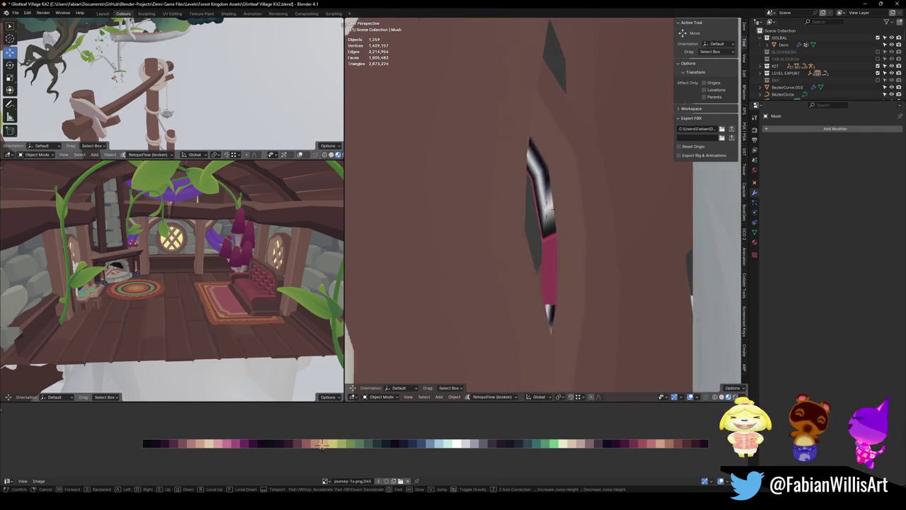
key("s")
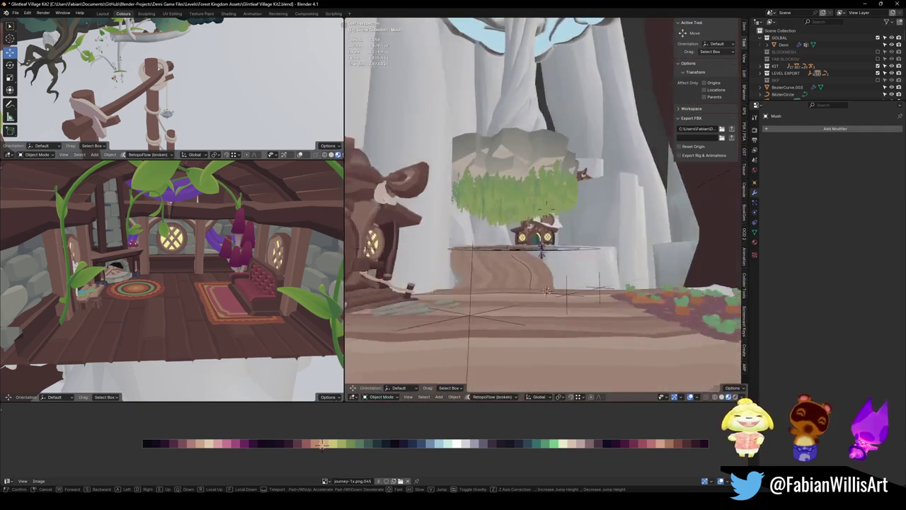
key("s")
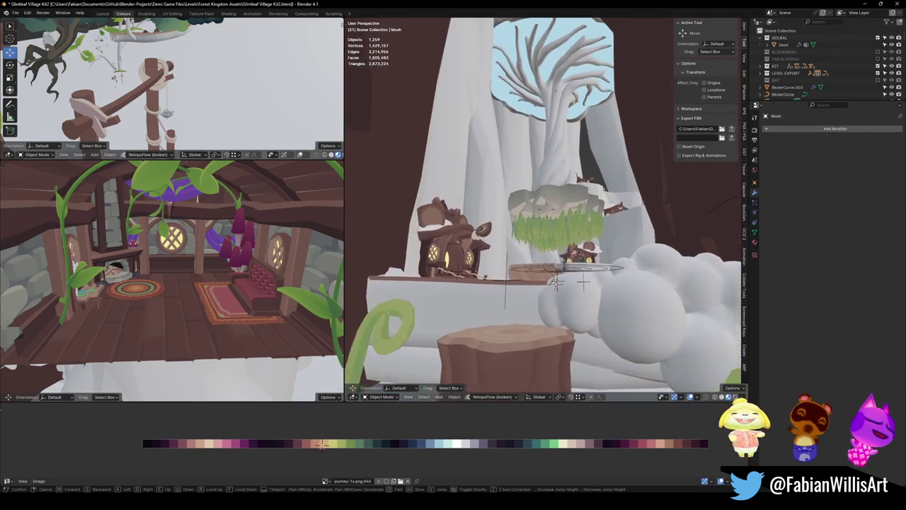
key("w")
left_click(456, 232)
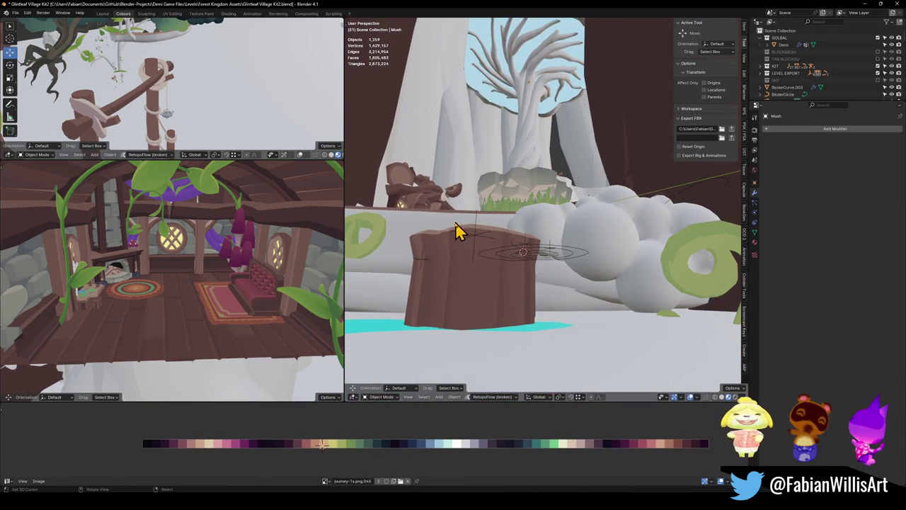
Select the FOREST_GLINTLEAFVILLAGE_00 parent object and save Glintleaf Village Kit2.blend
left_click(477, 234)
key("ctrl+s")
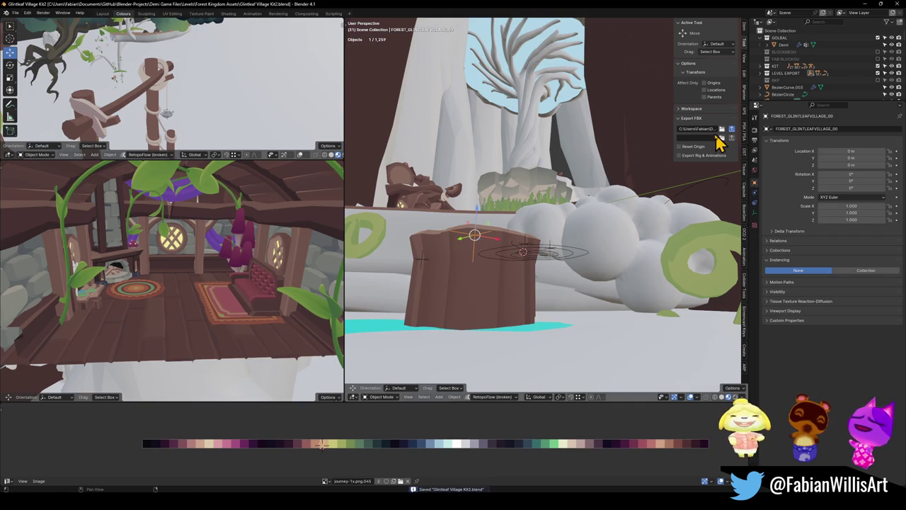
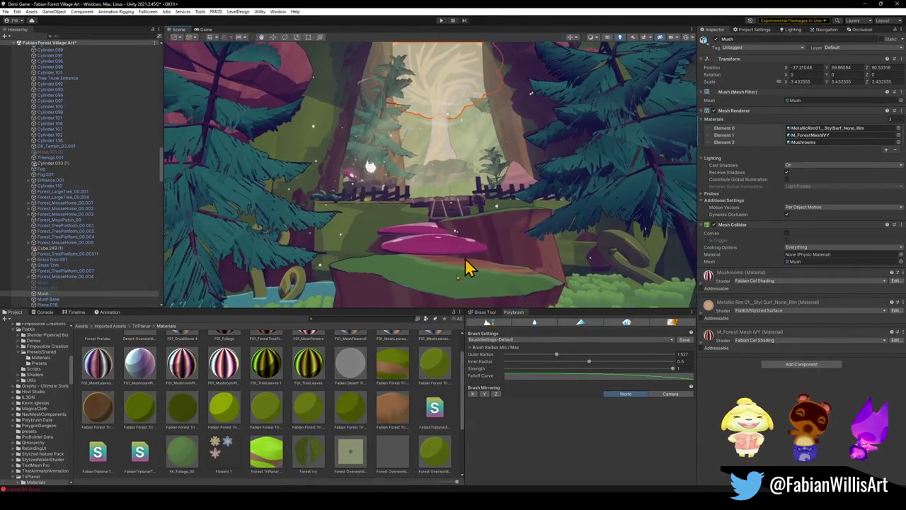
Orbit and fly the Unity Scene view into the forest, selecting the village and Mush objects
left_click(409, 439)
left_click_drag(467, 273, 480, 194)
left_click(439, 58)
left_click(431, 58)
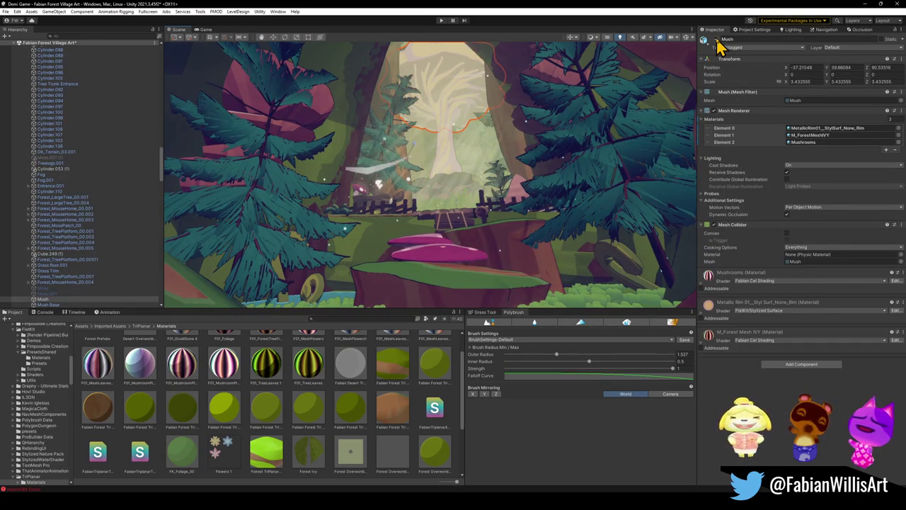
mouse_move(607, 116)
left_mouse_down()
mouse_move(562, 125)
mouse_move(580, 148)
mouse_move(581, 239)
left_mouse_up()
key("w")
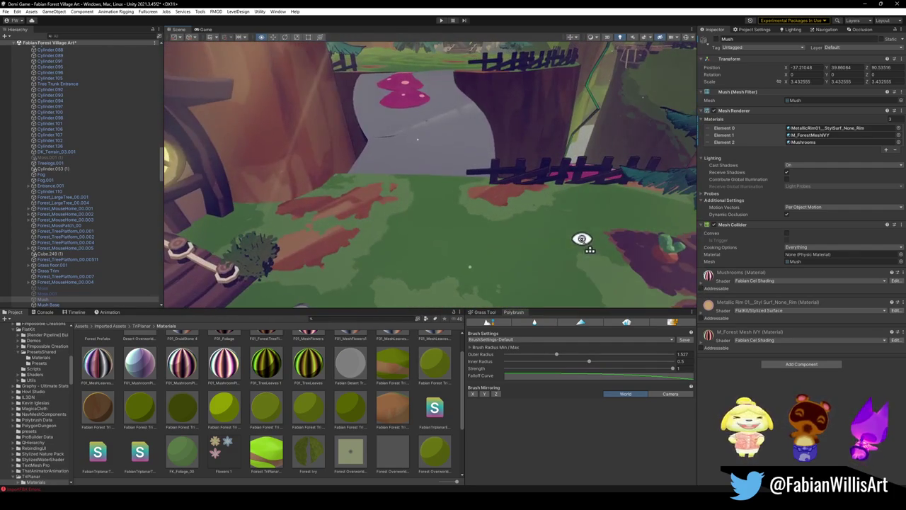
Drag a green material from the Project window onto the ledge beneath the pink mushrooms
mouse_move(382, 430)
left_mouse_down()
mouse_move(432, 255)
mouse_move(390, 148)
mouse_move(342, 139)
left_mouse_up()
mouse_move(342, 139)
left_mouse_down()
mouse_move(481, 156)
mouse_move(421, 158)
mouse_move(376, 179)
mouse_move(373, 198)
left_mouse_up()
left_click_drag(369, 418, 408, 262)
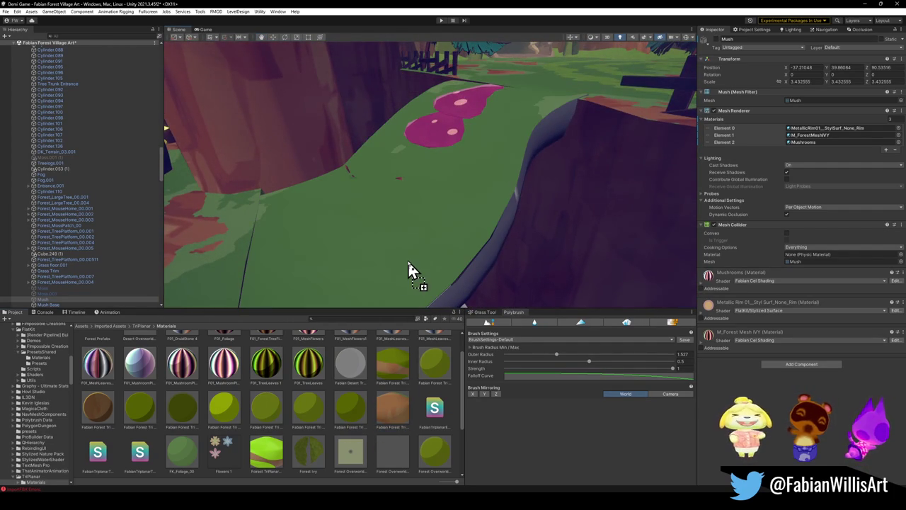
mouse_move(453, 239)
left_mouse_down()
mouse_move(368, 236)
mouse_move(443, 224)
mouse_move(440, 238)
left_mouse_up()
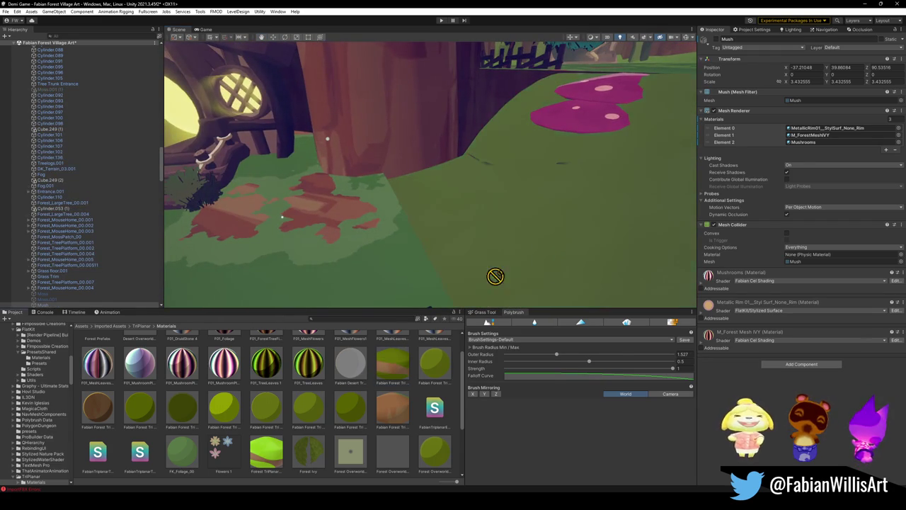
Look over the pine and mushroom ledge, then minimize Unity to return to Blender
mouse_move(558, 230)
left_mouse_down()
mouse_move(526, 229)
mouse_move(520, 193)
mouse_move(380, 234)
mouse_move(553, 204)
mouse_move(620, 174)
mouse_move(539, 217)
left_mouse_up()
left_click_drag(536, 221, 460, 203)
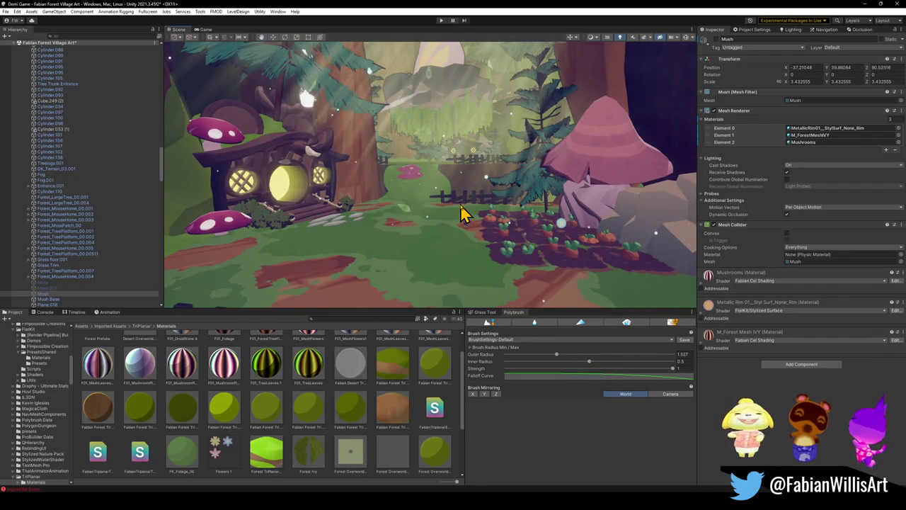
mouse_move(527, 217)
left_mouse_down()
mouse_move(503, 184)
mouse_move(505, 146)
mouse_move(524, 158)
mouse_move(511, 156)
mouse_move(496, 177)
mouse_move(503, 182)
left_mouse_up()
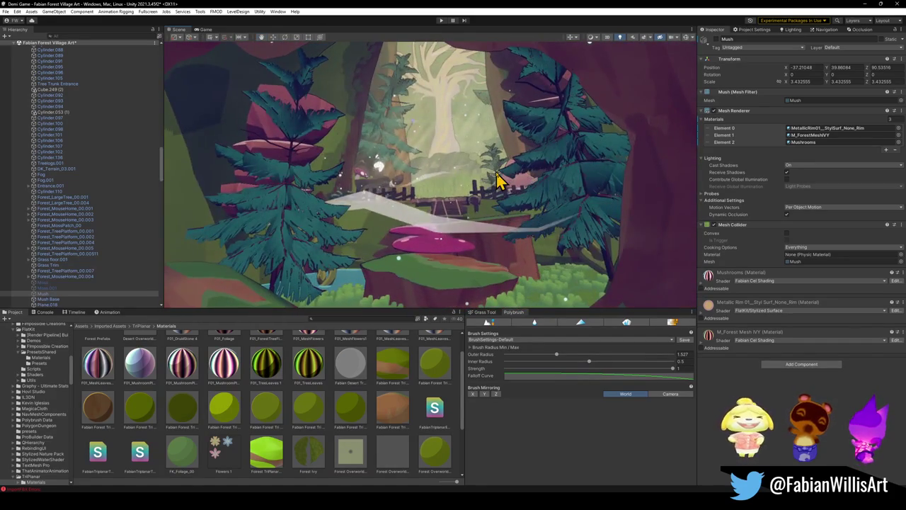
mouse_move(414, 239)
left_mouse_down()
mouse_move(435, 215)
mouse_move(437, 236)
left_mouse_up()
left_click(868, 4)
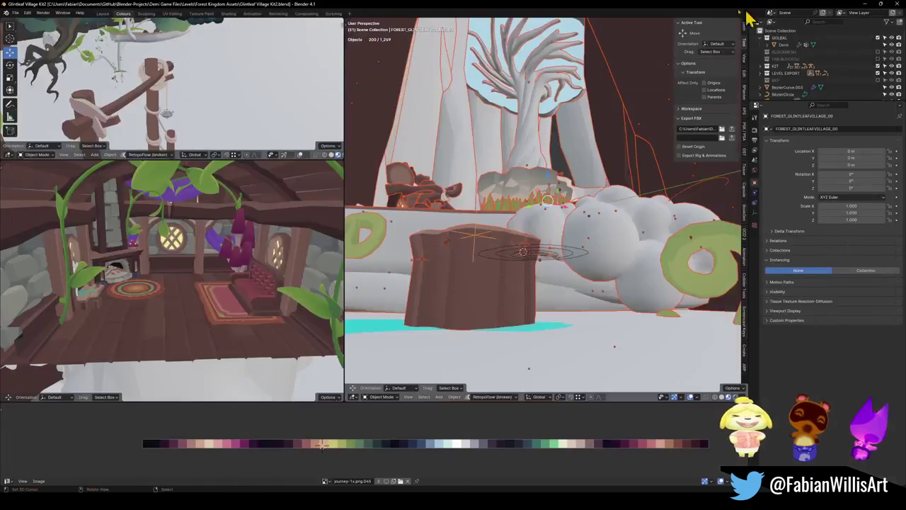
Undo the earlier canopy change and walk the view toward the stump and Mush tree
key("ctrl+z")
key("ctrl+z")
key("Tab")
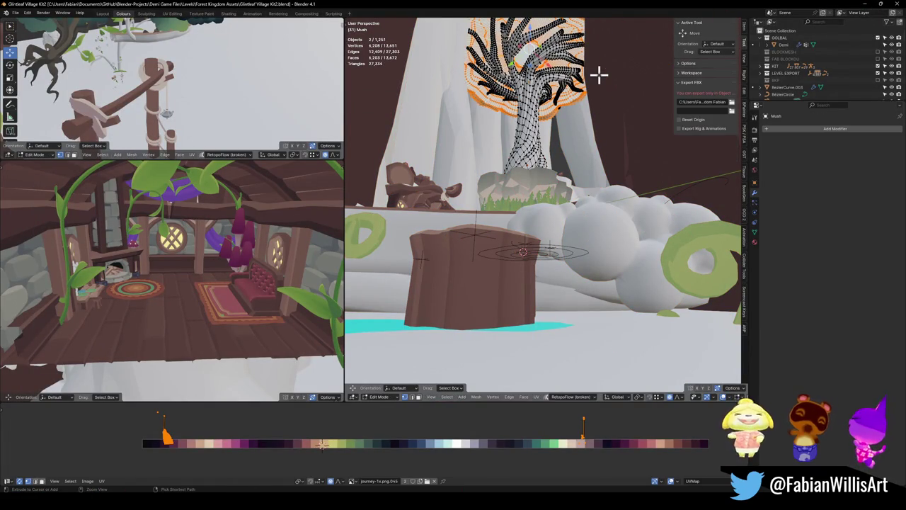
key("ctrl+z")
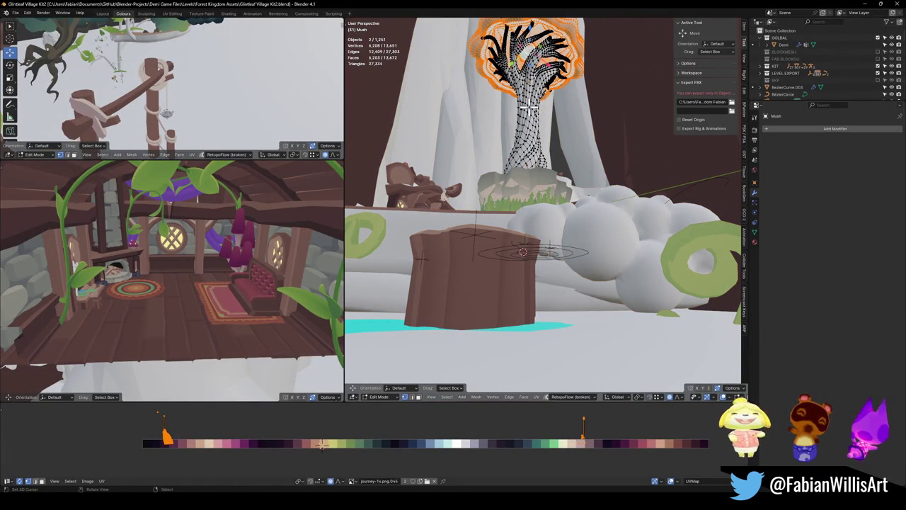
key("Tab")
key("shift+grave")
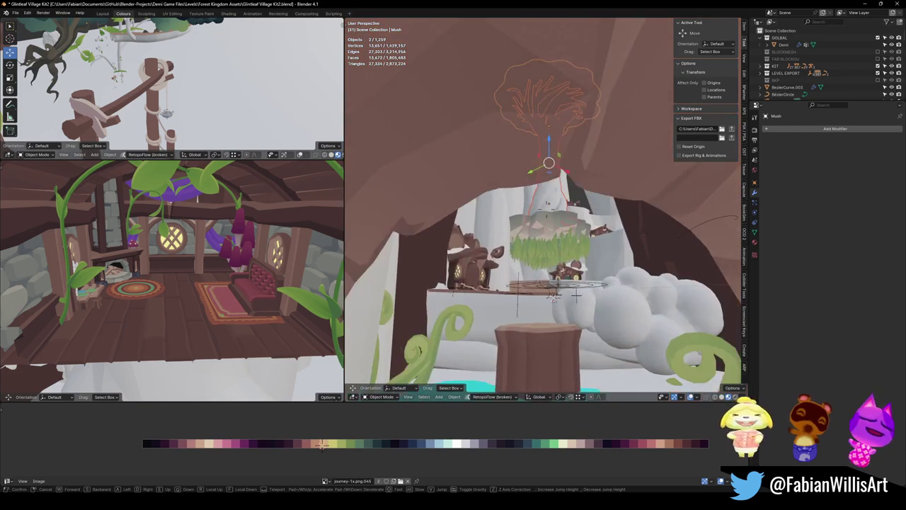
key("w")
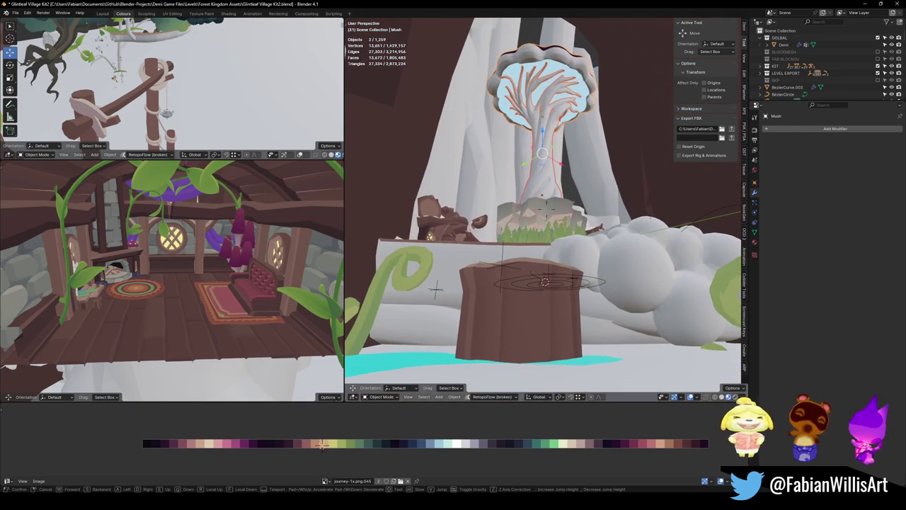
left_click(532, 117)
In Edit Mode, raise the Mush canopy along Z with proportional editing, adjusting the radius
key("Tab")
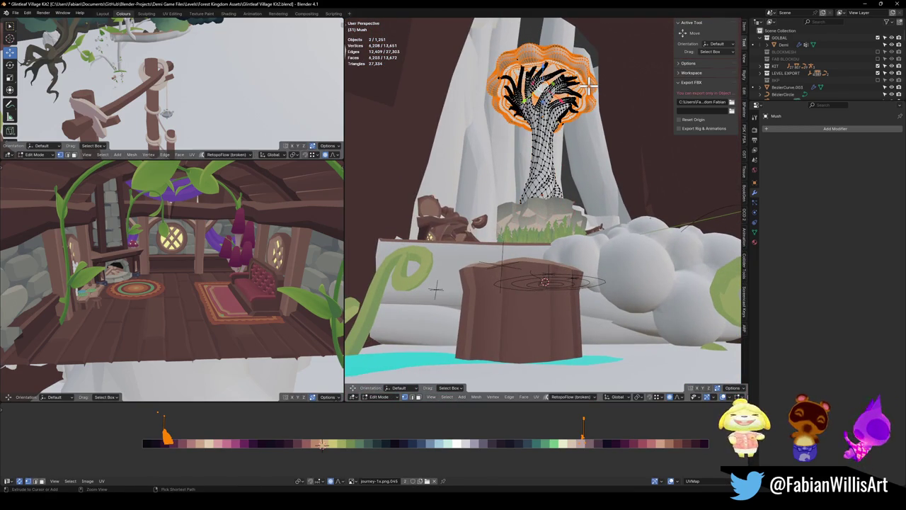
key("ctrl+z")
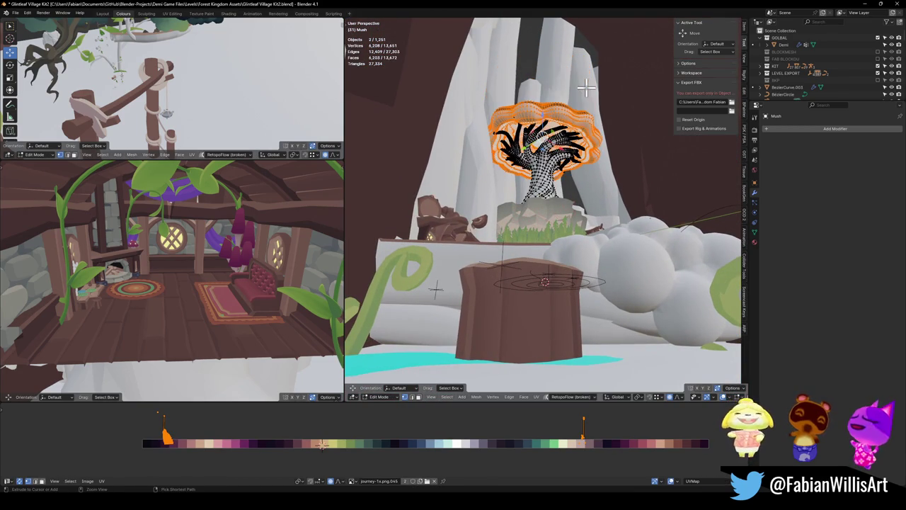
key("g")
key("z")
scroll(570, 124, "down", 3)
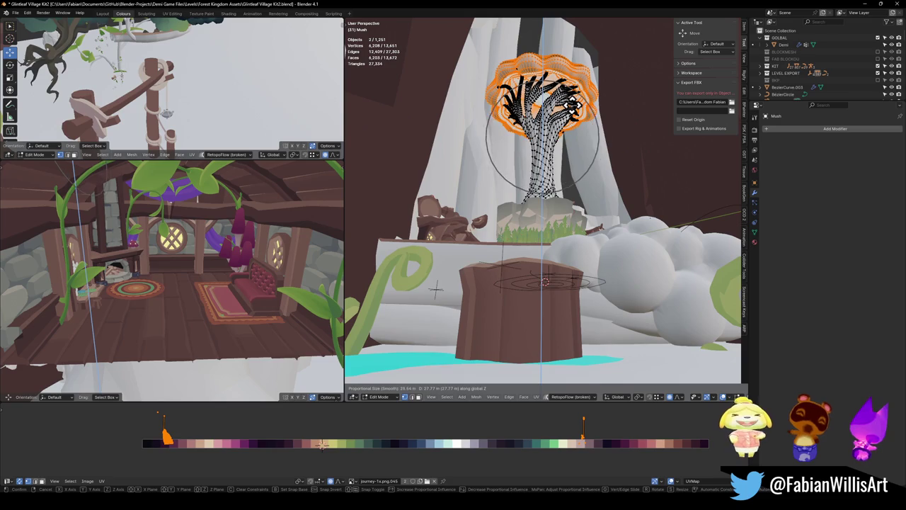
scroll(571, 92, "down", 4)
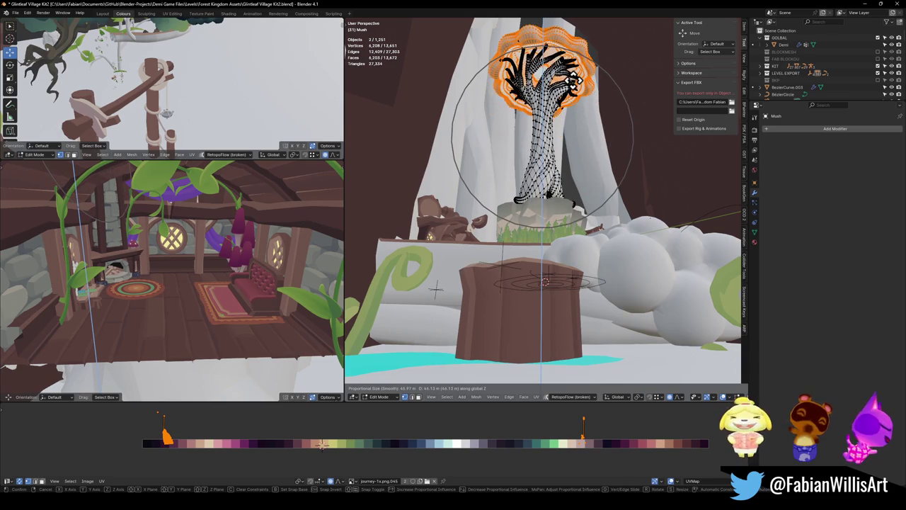
scroll(571, 73, "down", 2)
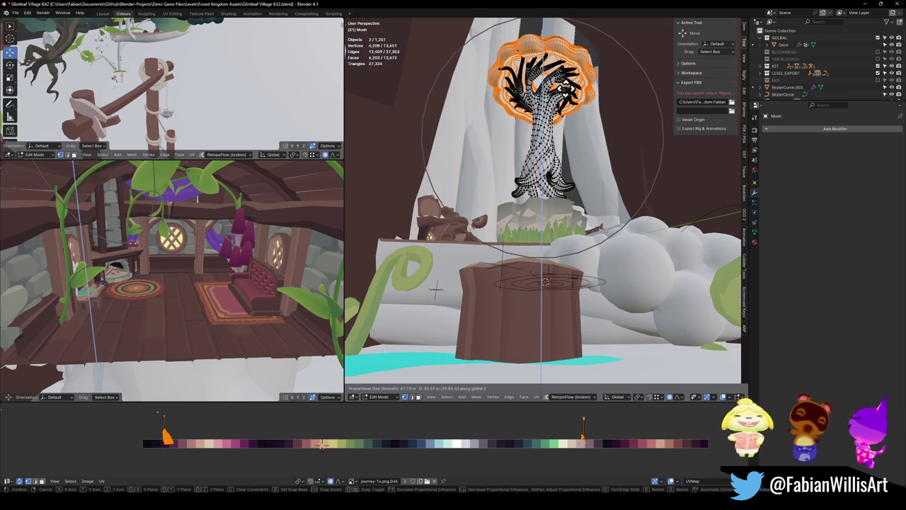
scroll(575, 72, "up", 1)
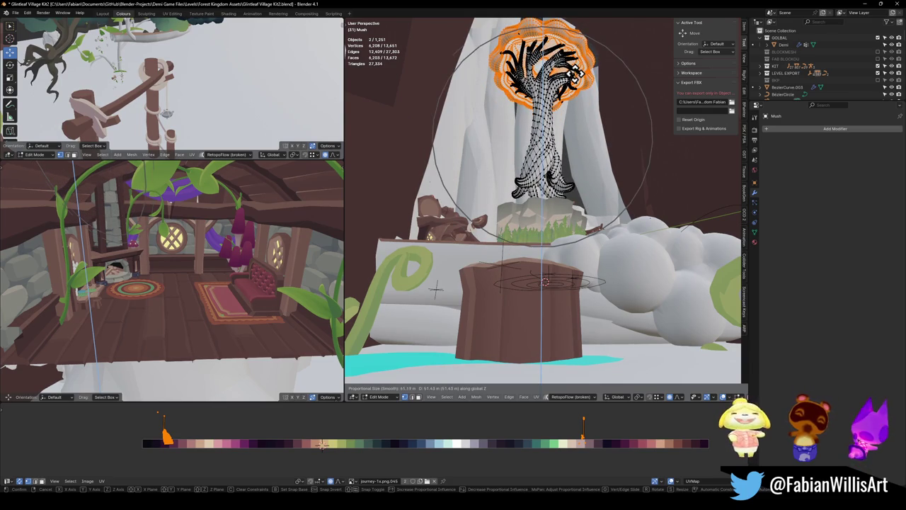
scroll(572, 68, "down", 1)
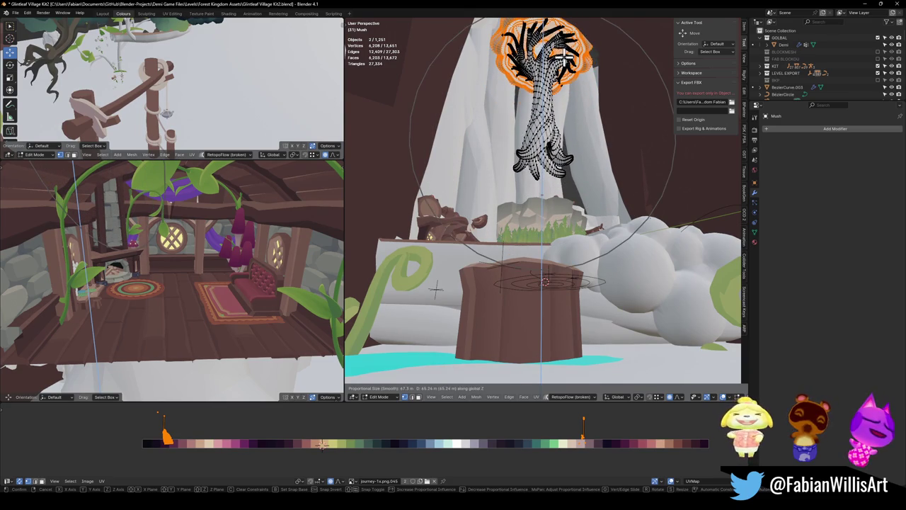
left_click(567, 57)
Move the canopy down 27.57 m along Z and leave Edit Mode
key("g")
key("z")
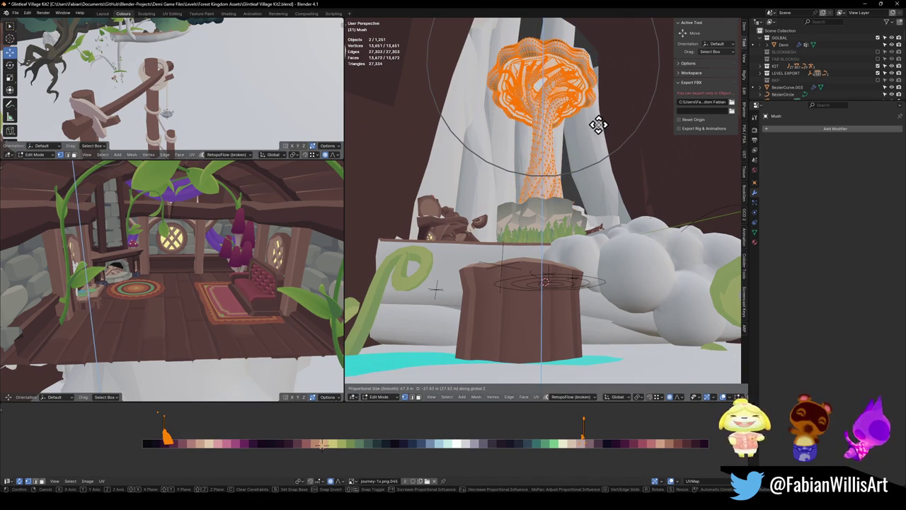
left_click(598, 125)
key("Tab")
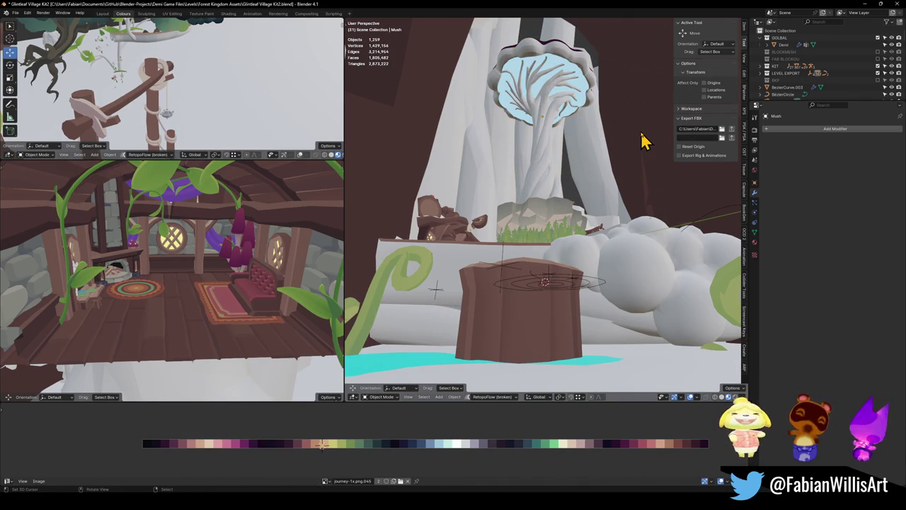
Restore the deleted canopy object, select its canopy linked mesh and scale it proportionally
key("Delete")
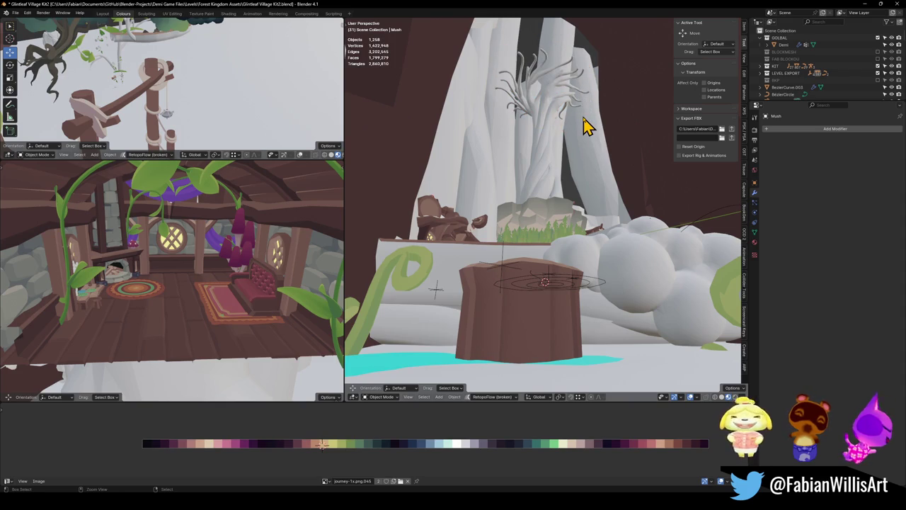
key("ctrl+z")
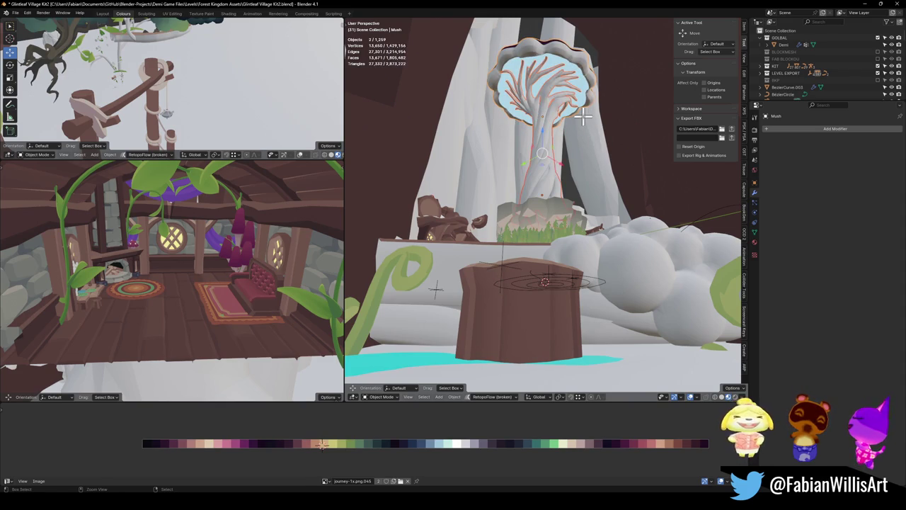
key("Tab")
key("alt+a")
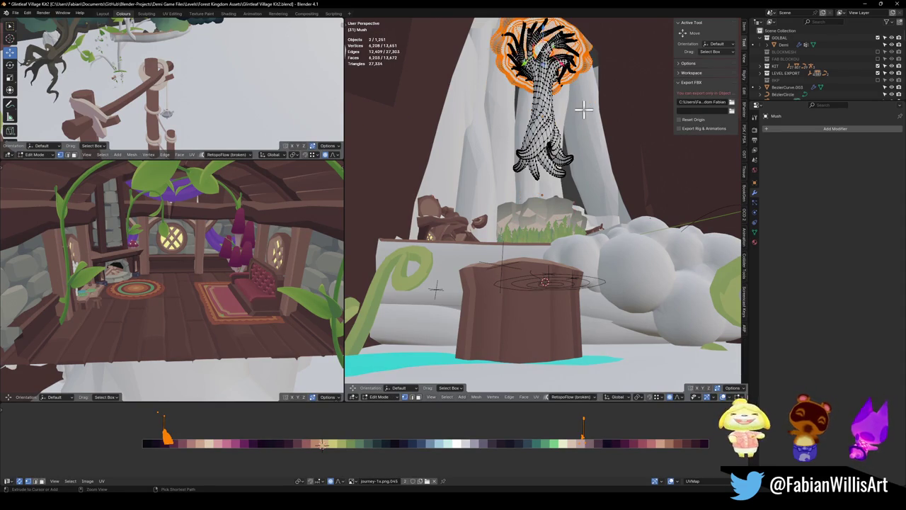
key("l")
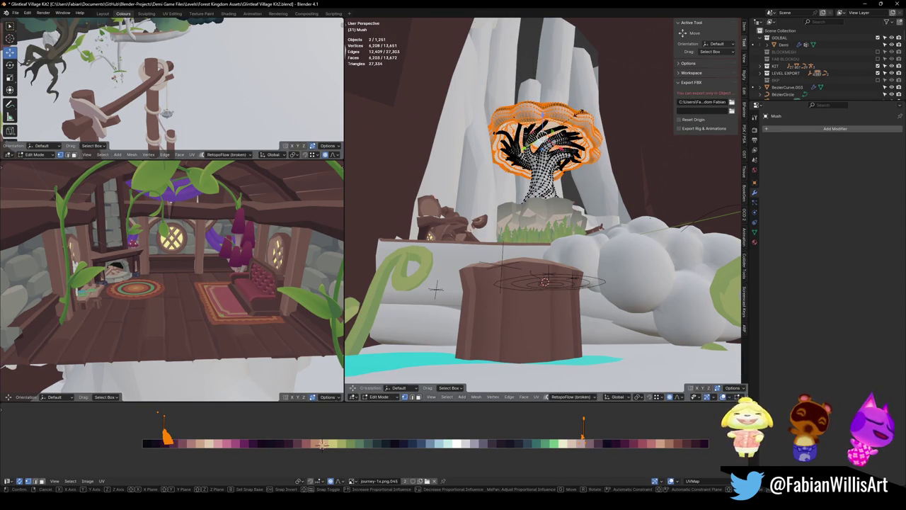
key("s")
scroll(591, 105, "up", 8)
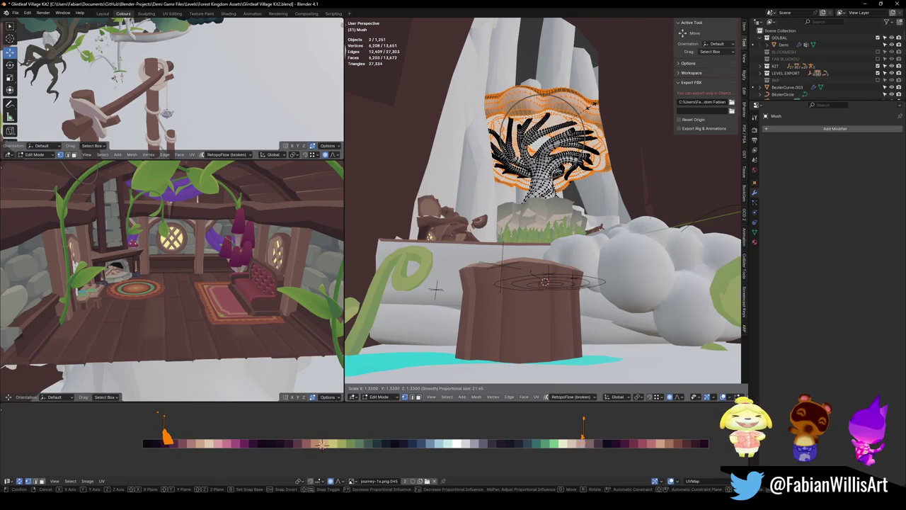
key("Return")
Try a vertical canopy move, cancel it, and switch proportional falloff to Sharp
key("g")
key("z")
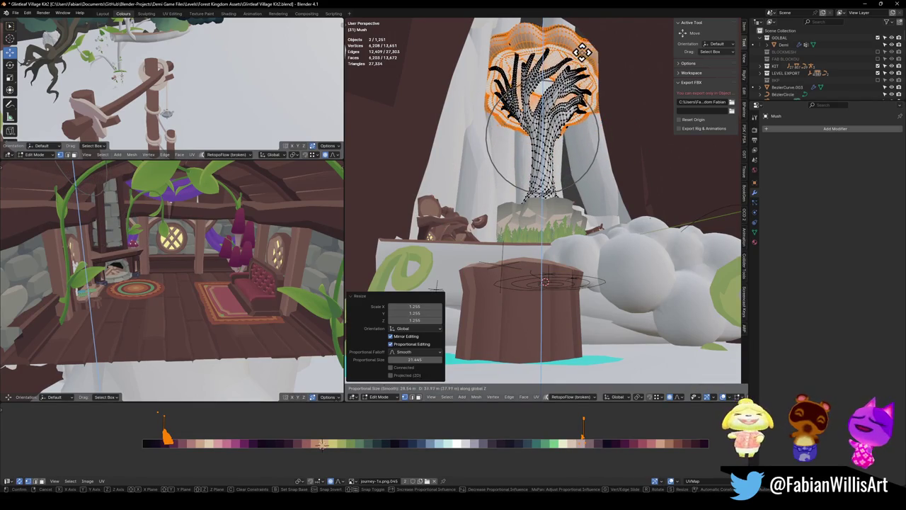
scroll(541, 127, "down", 7)
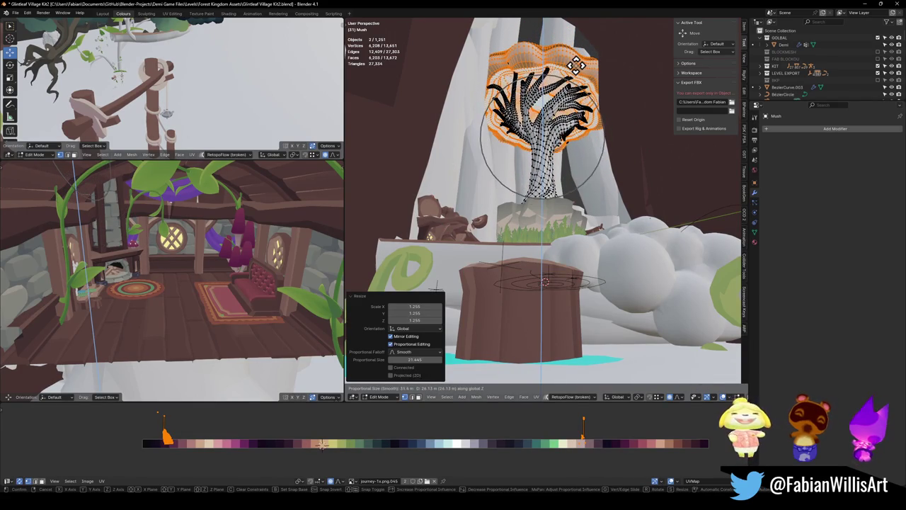
right_click(575, 56)
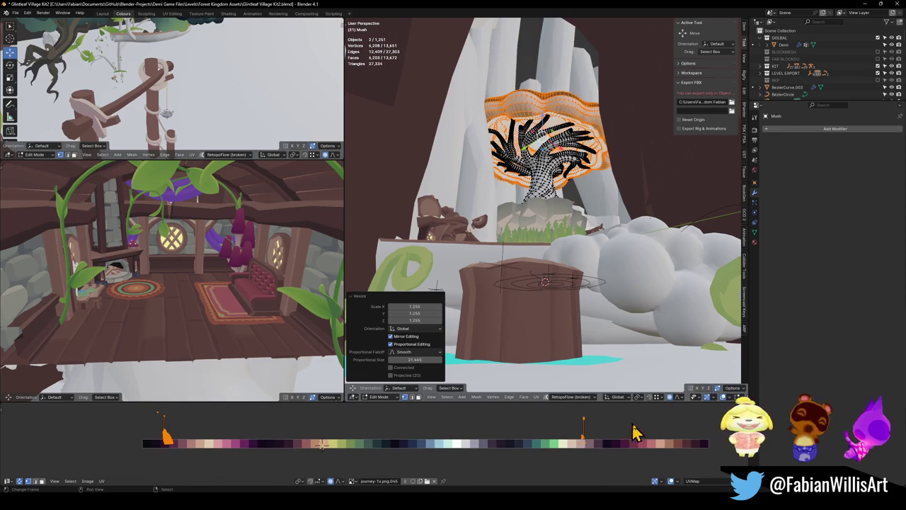
left_click(678, 396)
left_click(674, 353)
Test a vertical stretch of the canopy with Sharp falloff, then leave Edit Mode
key("g")
key("z")
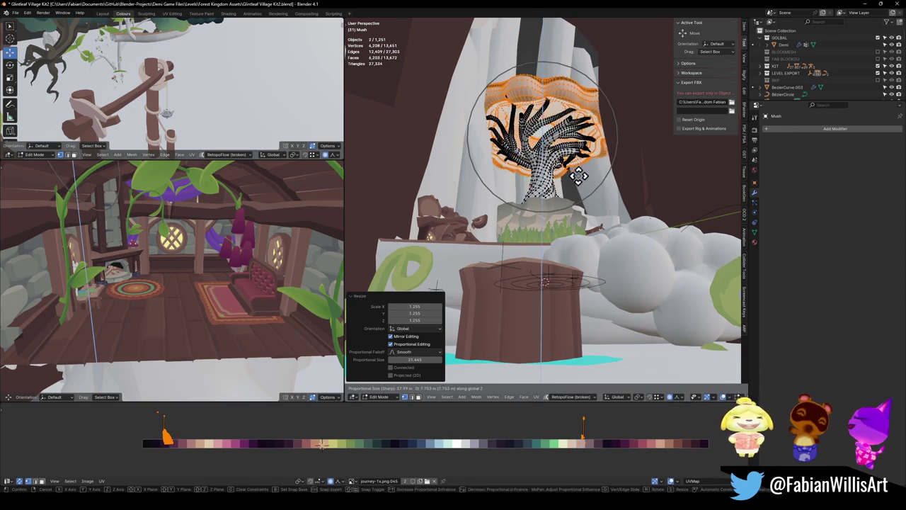
scroll(575, 128, "down", 3)
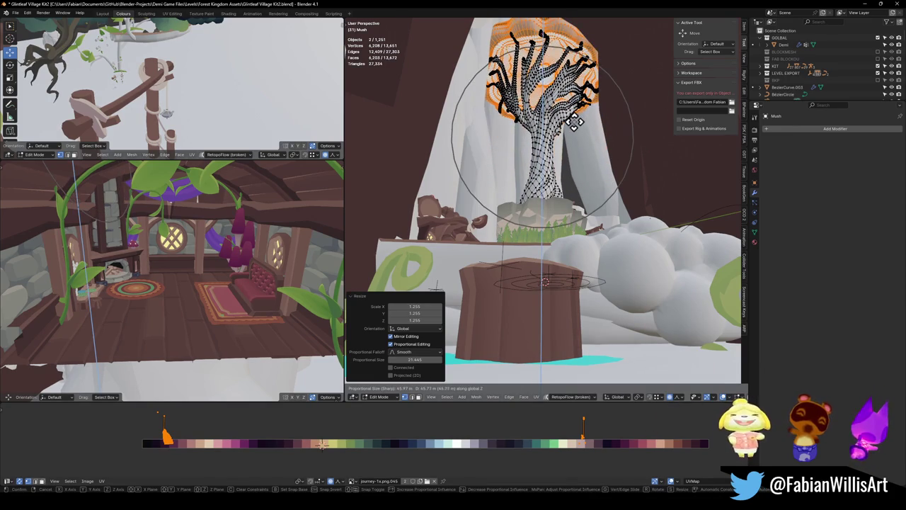
scroll(574, 103, "up", 2)
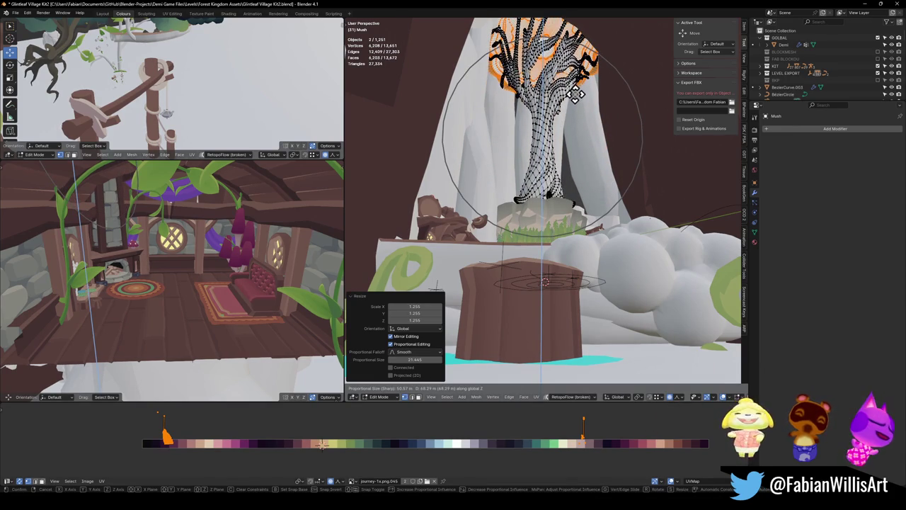
scroll(577, 93, "up", 9)
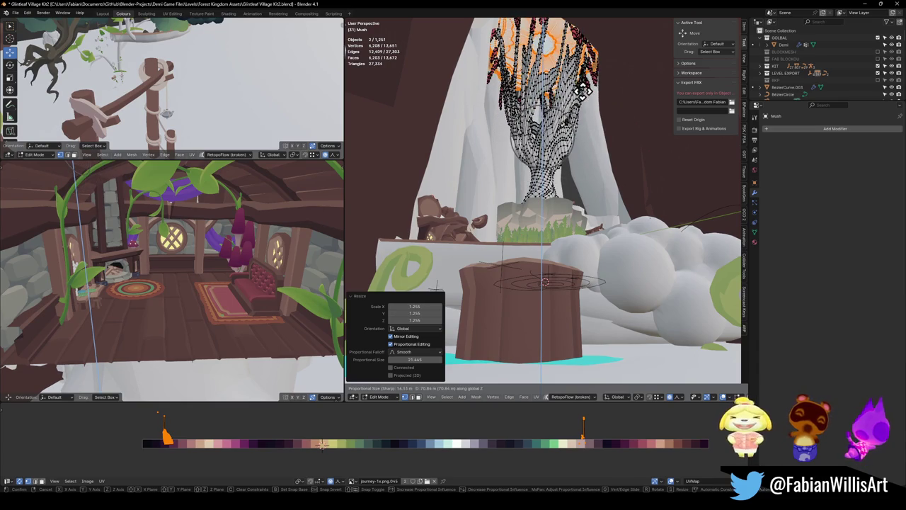
left_click(581, 92)
key("Tab")
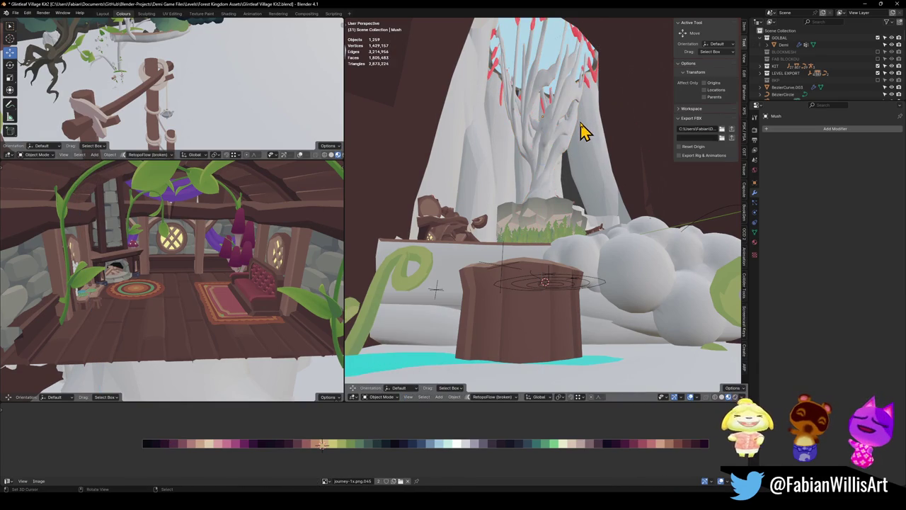
Trial another vertical canopy stretch in Edit Mode, cancel it, and bring up the falloff shapes
key("Tab")
key("g")
key("z")
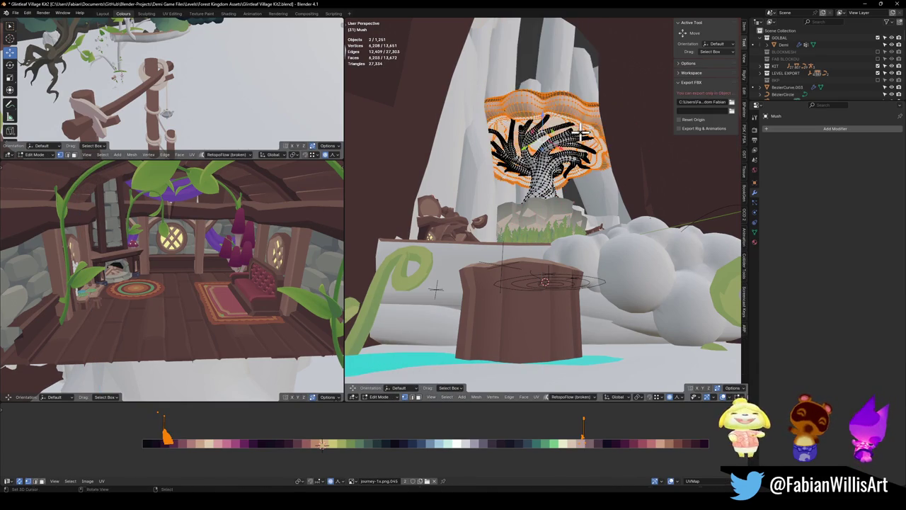
scroll(579, 67, "down", 9)
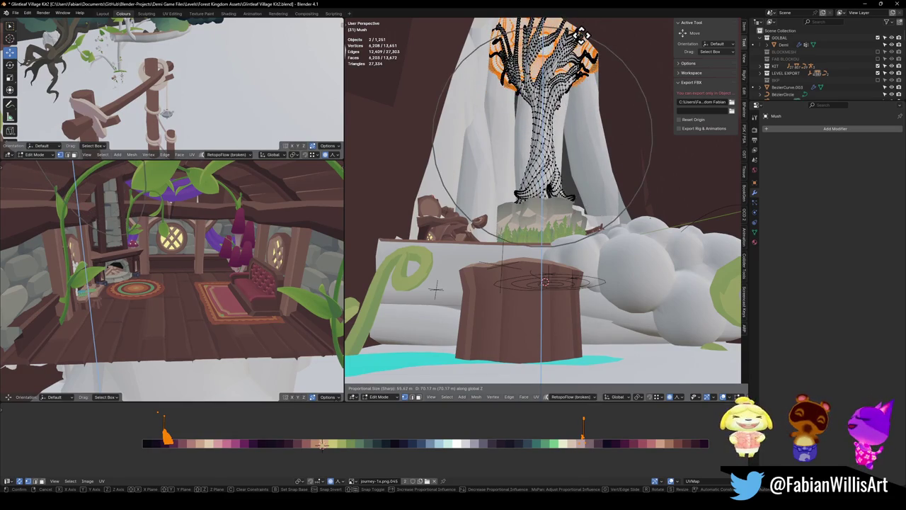
key("Escape")
left_click(680, 398)
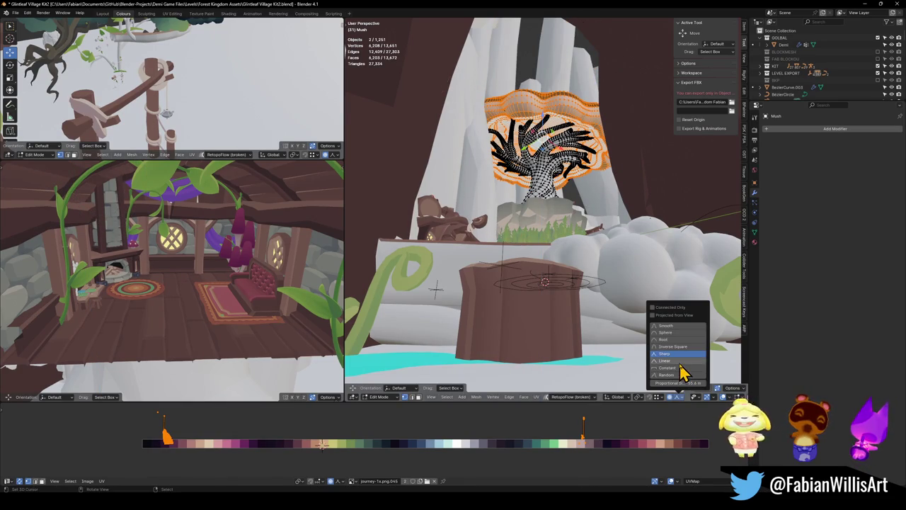
Test Linear proportional falloff with a vertical canopy stretch, then cancel it
left_click(682, 368)
key("g")
key("z")
scroll(603, 138, "up", 7)
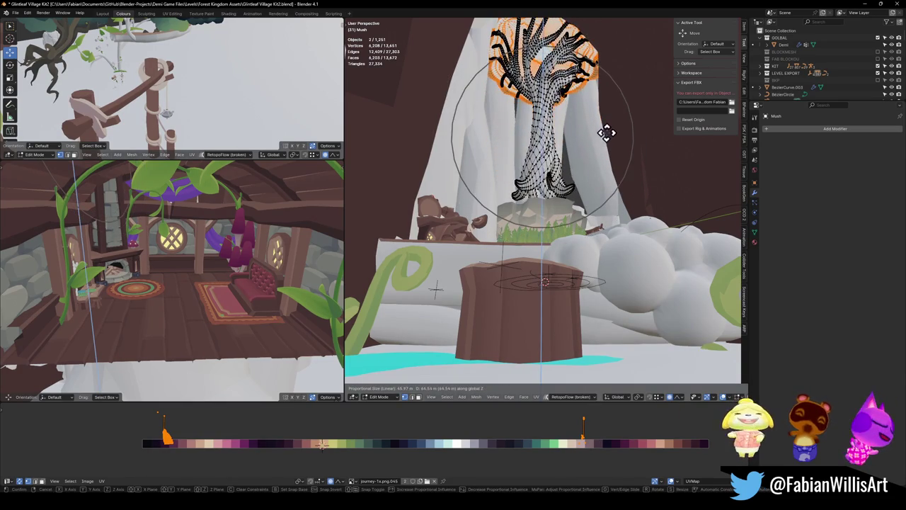
key("Escape")
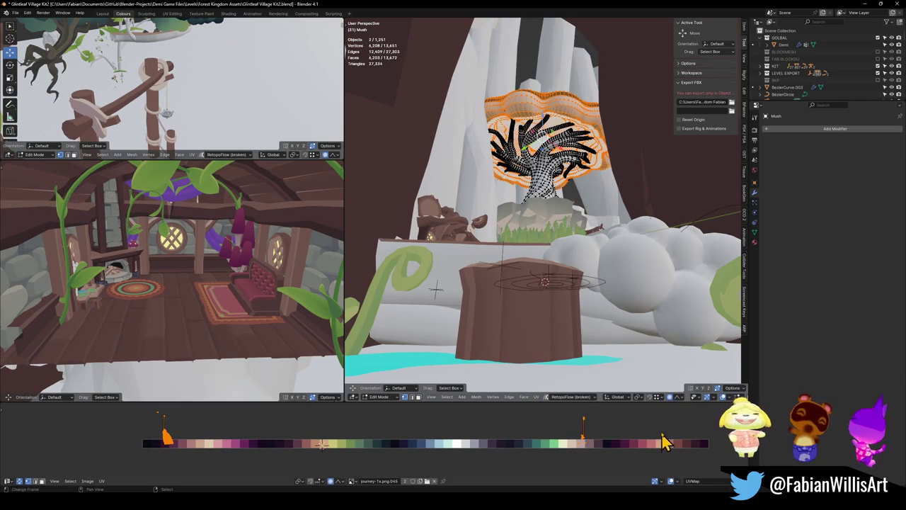
Test Constant falloff with a vertical canopy stretch at various radii, then cancel it
left_click(681, 397)
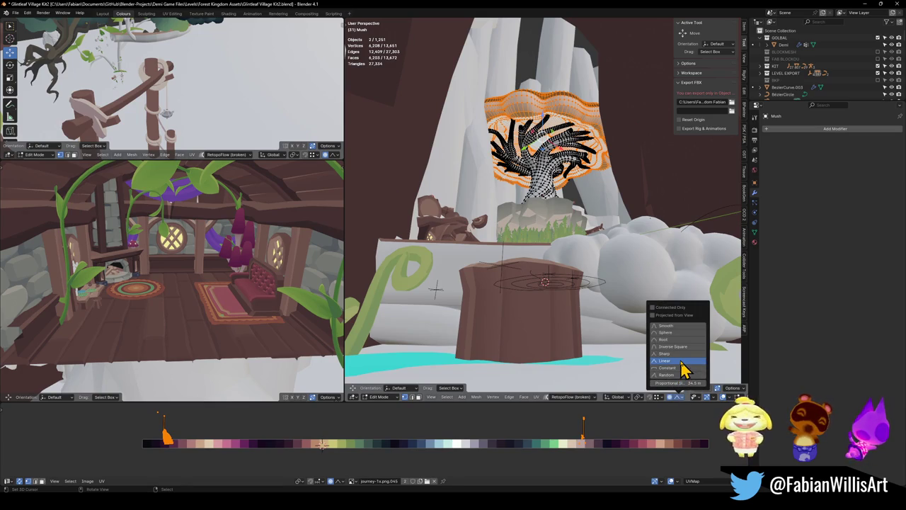
left_click(666, 368)
key("g")
key("z")
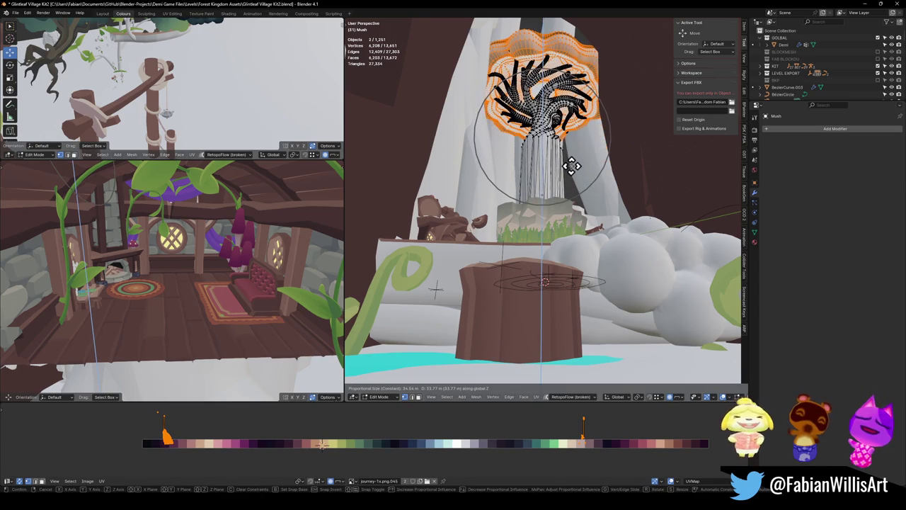
scroll(572, 166, "up", 4)
scroll(572, 170, "up", 9)
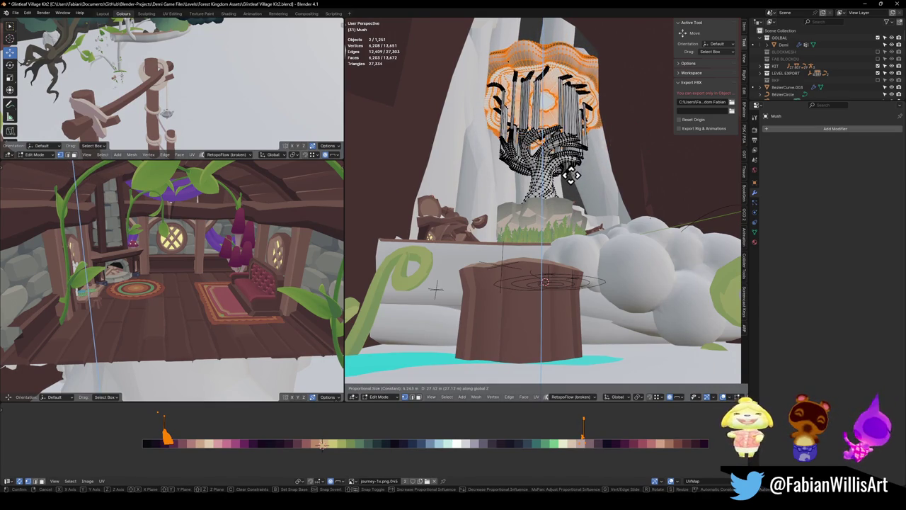
scroll(572, 175, "up", 6)
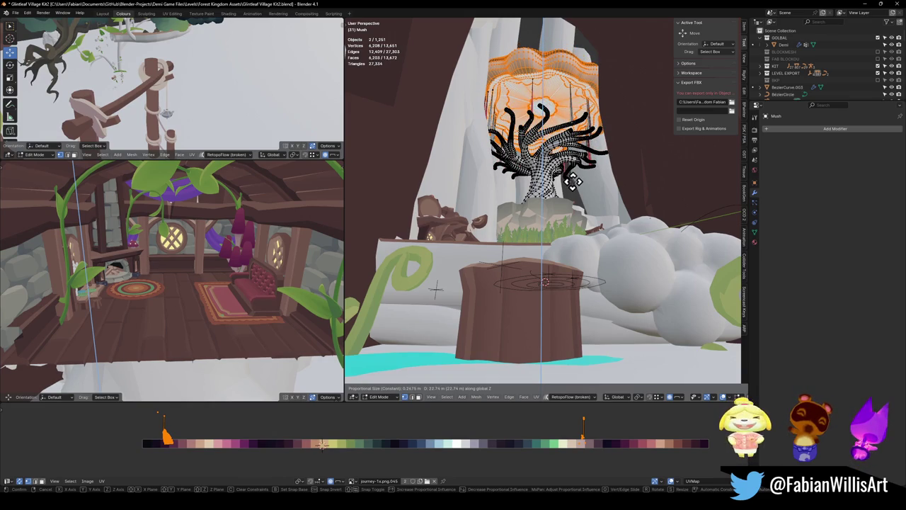
scroll(572, 170, "down", 15)
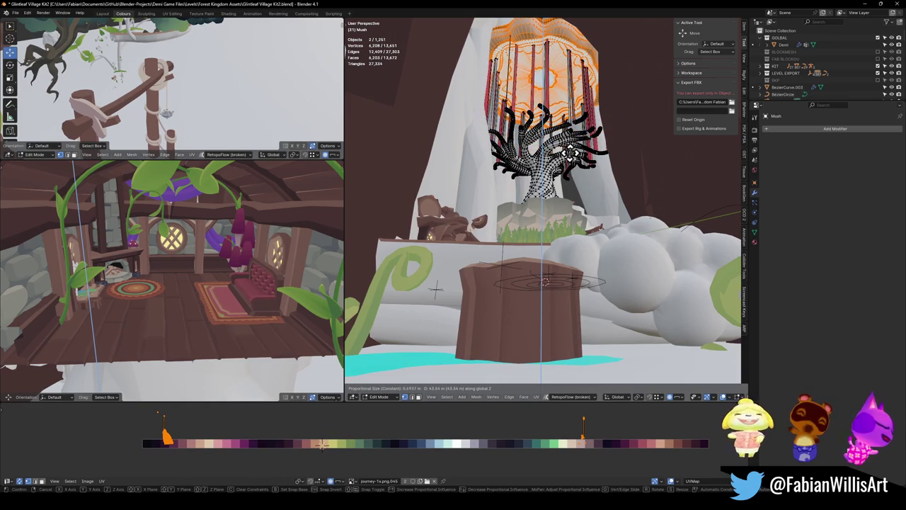
scroll(568, 154, "down", 11)
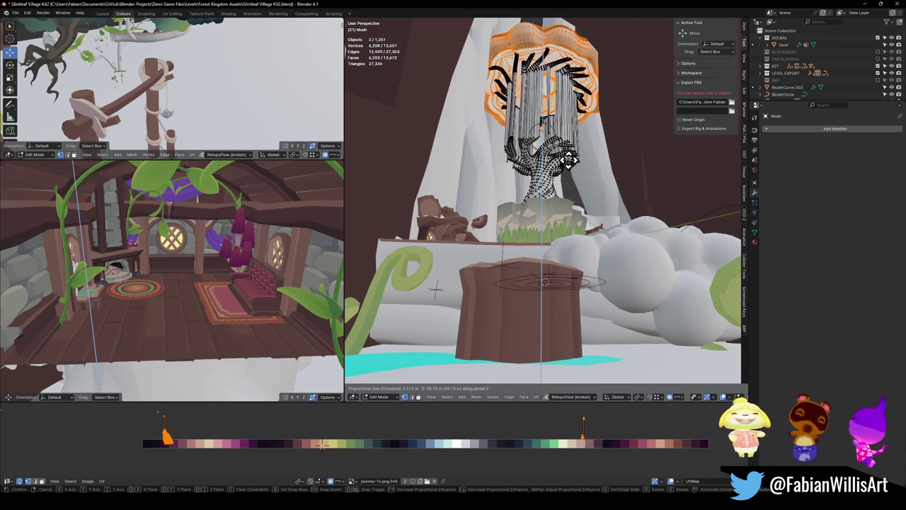
scroll(567, 162, "down", 2)
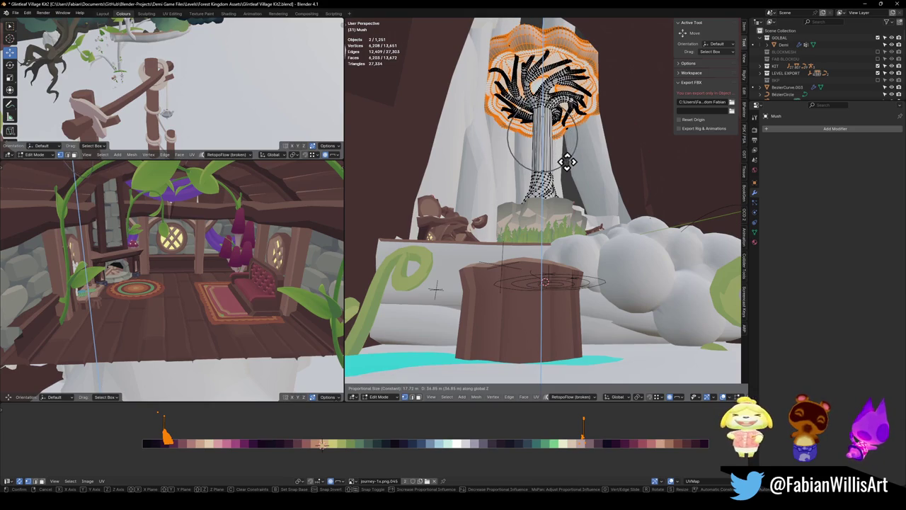
key("Escape")
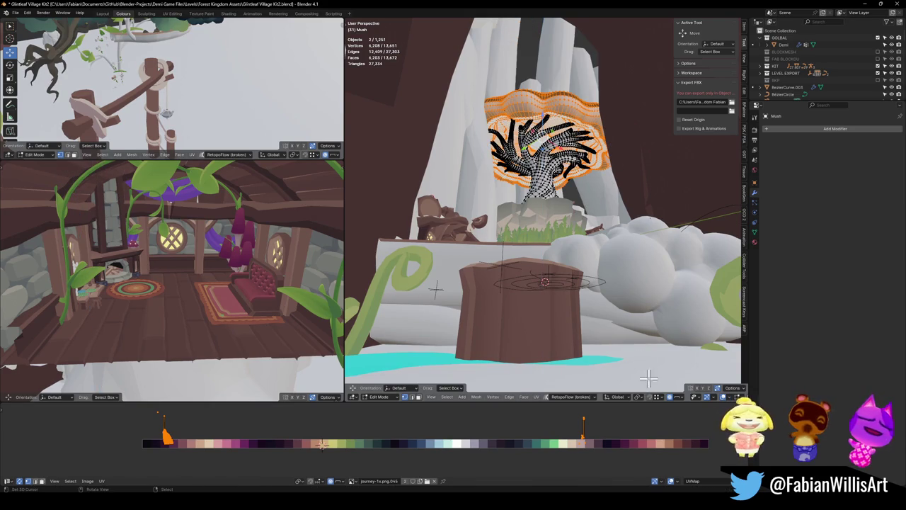
Test Inverse Square falloff with a vertical canopy stretch, then cancel it
left_click(681, 396)
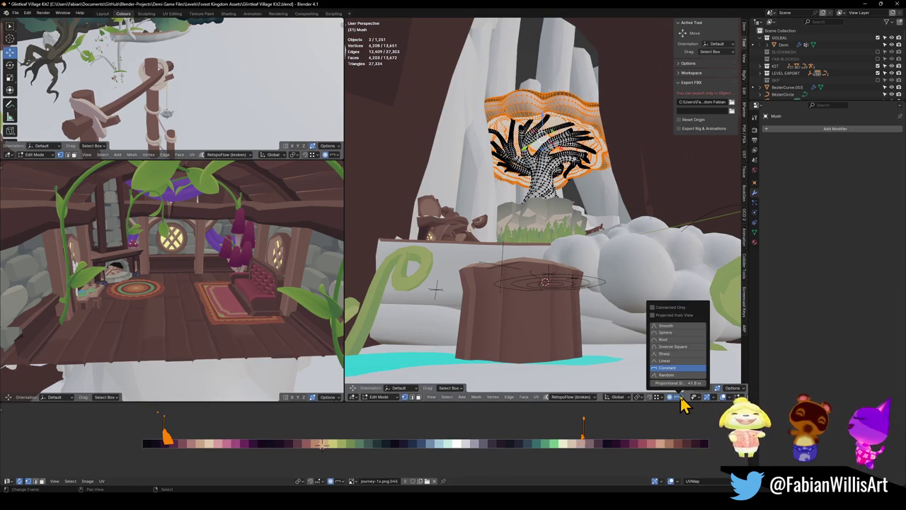
left_click(681, 346)
key("g")
key("z")
scroll(588, 169, "up", 14)
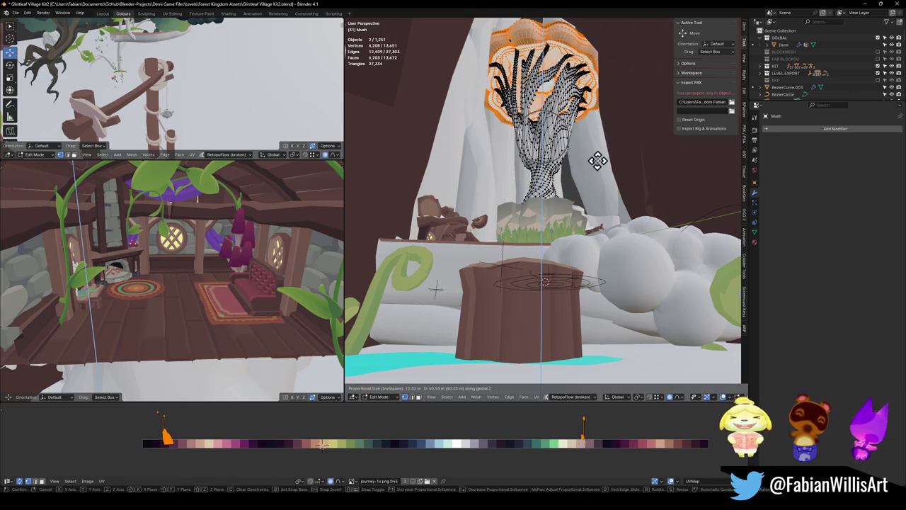
right_click(598, 161)
Test Root falloff with a vertical canopy stretch and end the trial
left_click(678, 397)
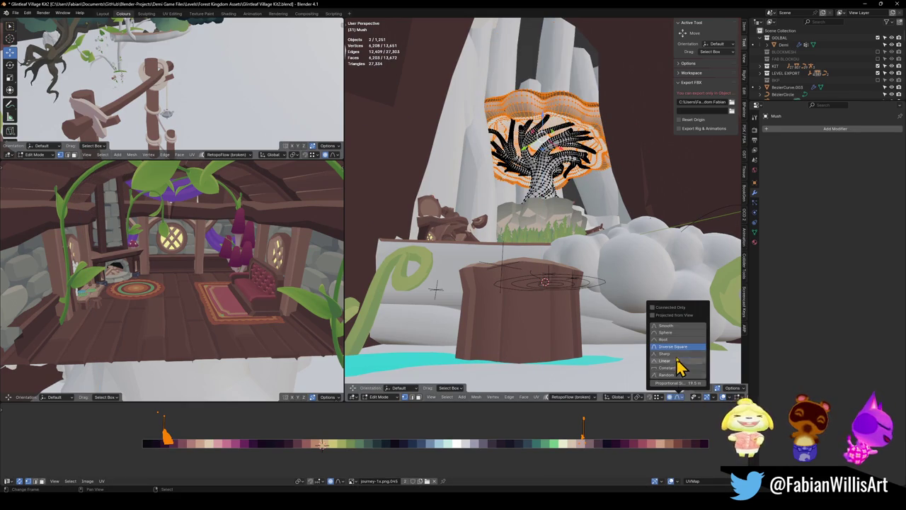
left_click(668, 341)
key("g")
key("z")
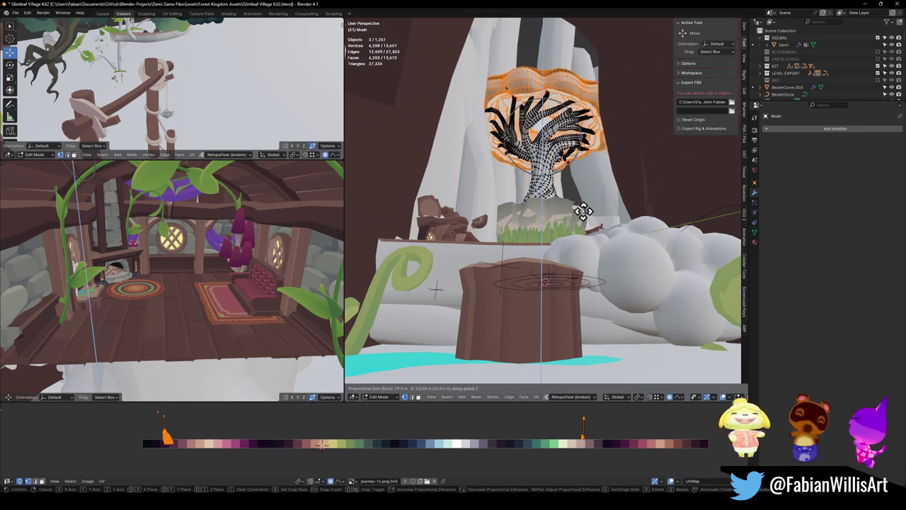
scroll(579, 152, "down", 6)
scroll(579, 137, "up", 6)
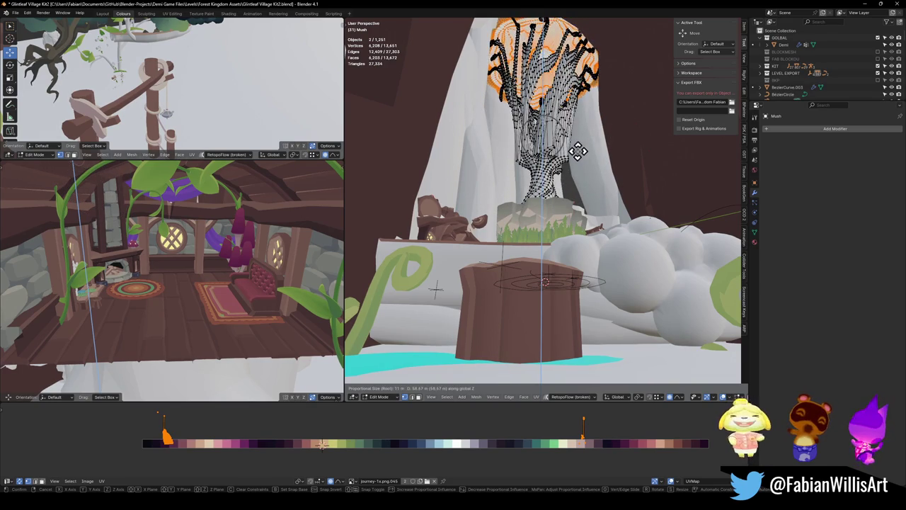
left_click(606, 247)
Set falloff to Sphere and trial a vertical canopy stretch with adjusted radius
left_click(679, 396)
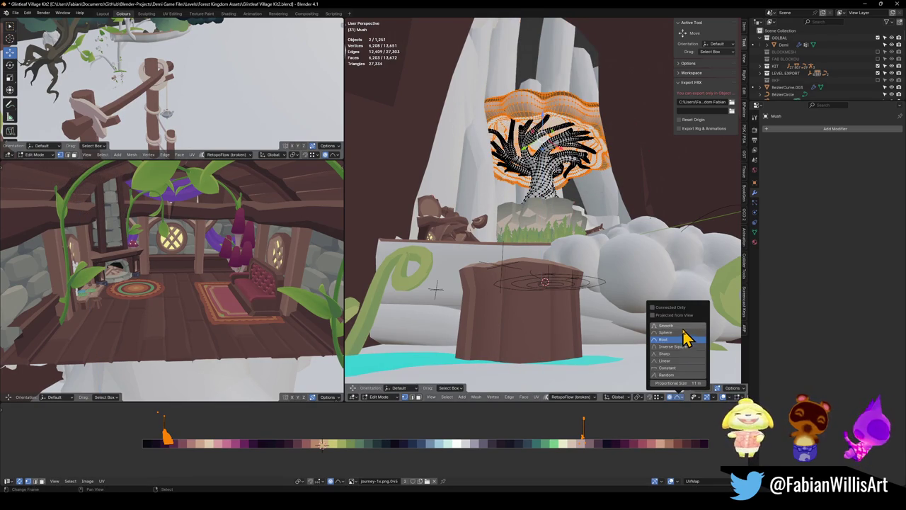
left_click(679, 331)
key("g")
key("z")
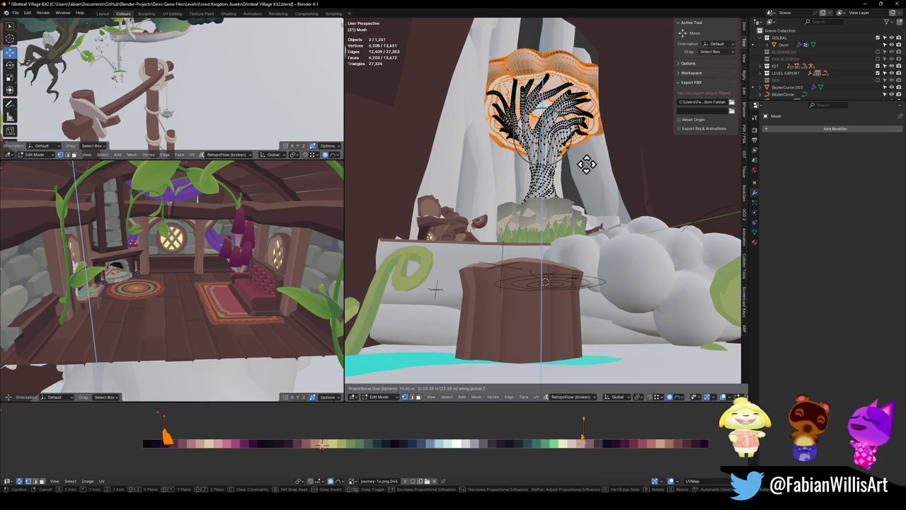
scroll(588, 152, "down", 12)
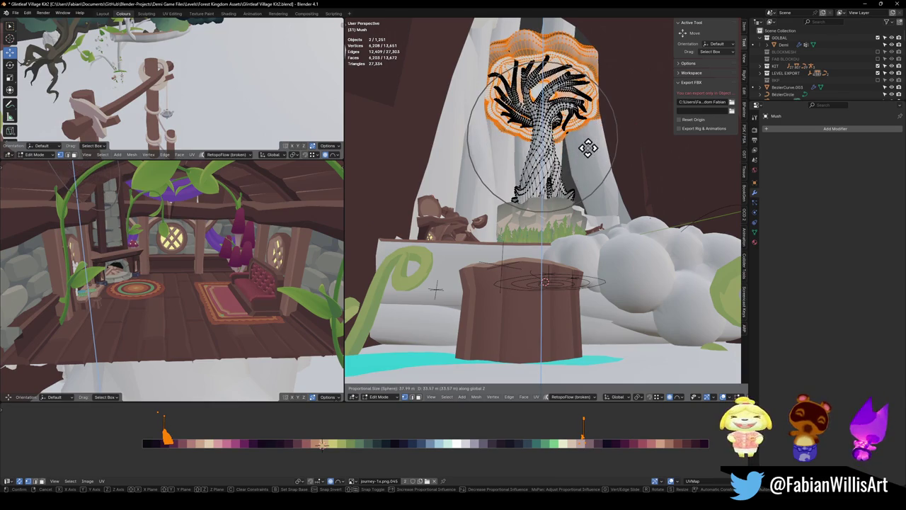
scroll(592, 134, "down", 3)
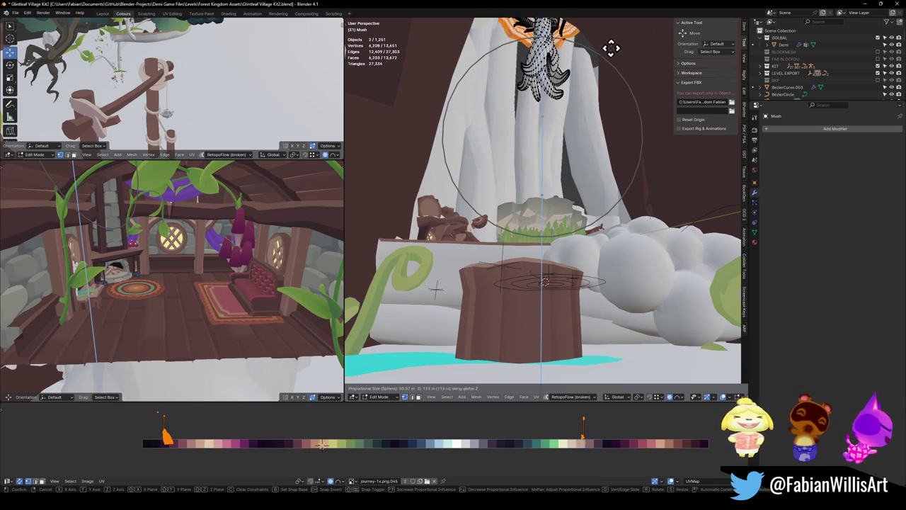
scroll(601, 82, "up", 5)
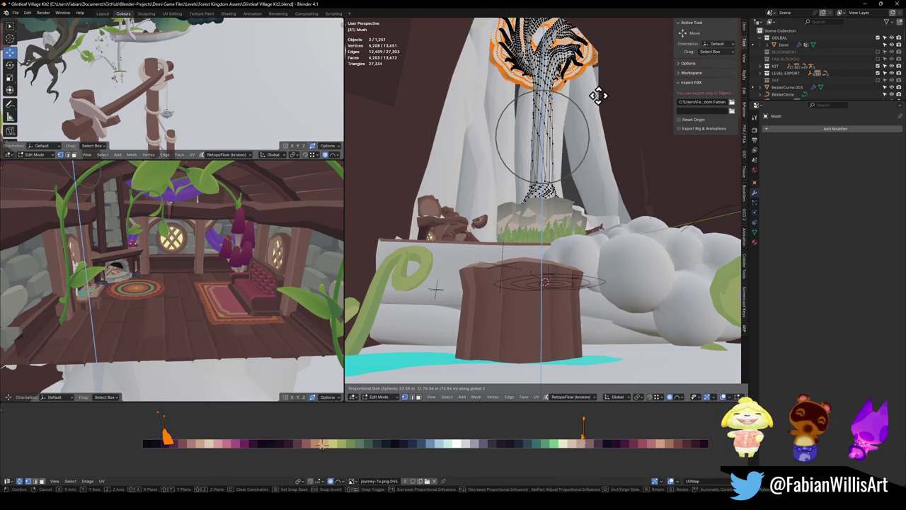
left_click(601, 173)
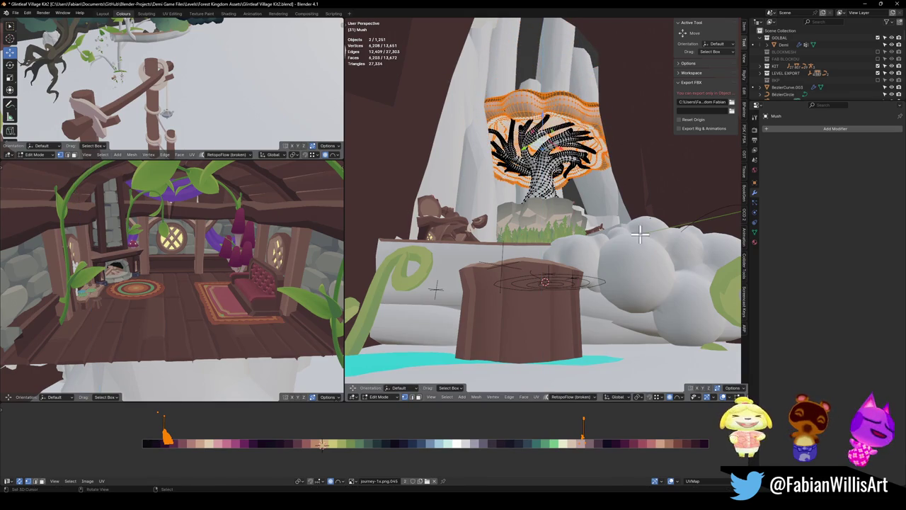
With Smooth proportional falloff, raise the canopy 34.856 m along Z
left_click(678, 396)
left_click(682, 328)
key("g")
key("z")
scroll(600, 91, "down", 3)
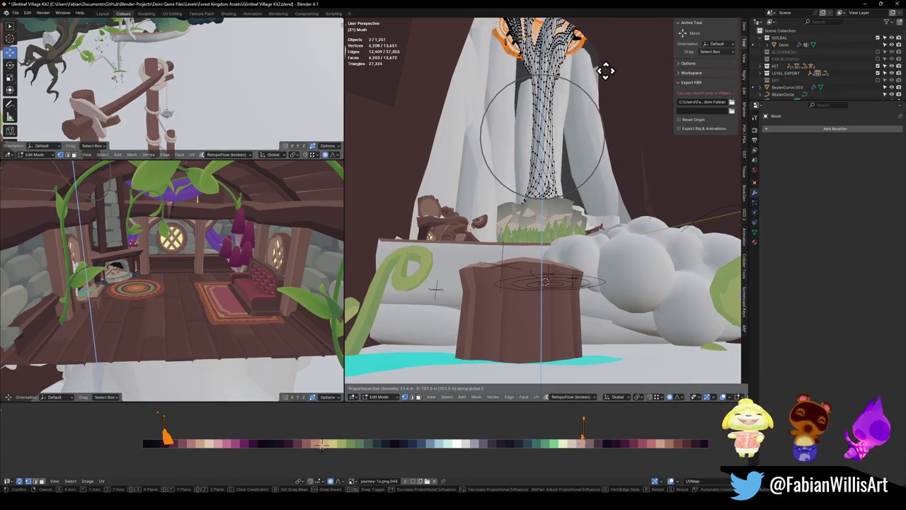
scroll(594, 104, "down", 5)
scroll(593, 120, "up", 6)
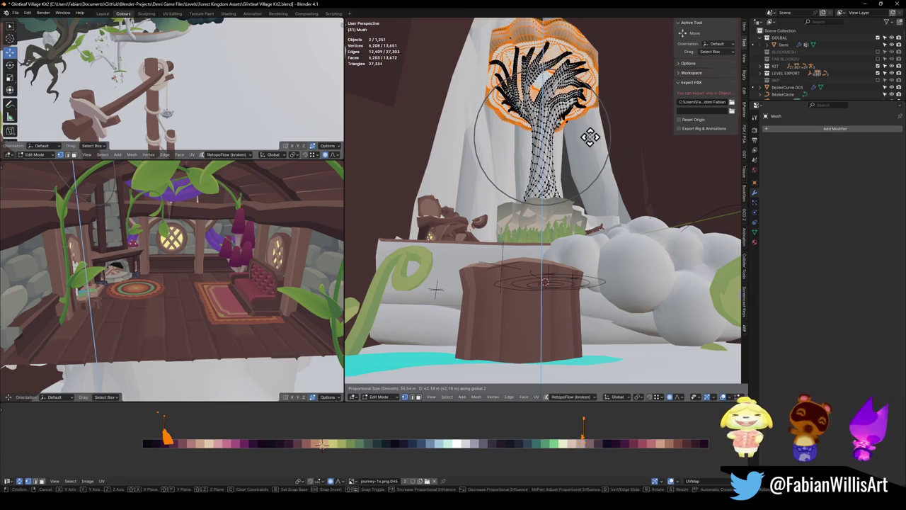
left_click(589, 146)
Scale the canopy up to 1.226 and return to Object Mode
key("s")
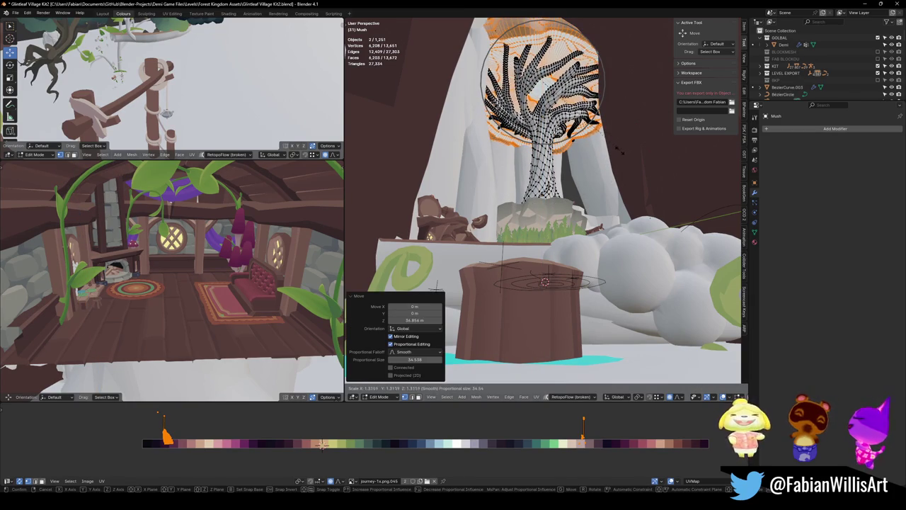
left_click(600, 162)
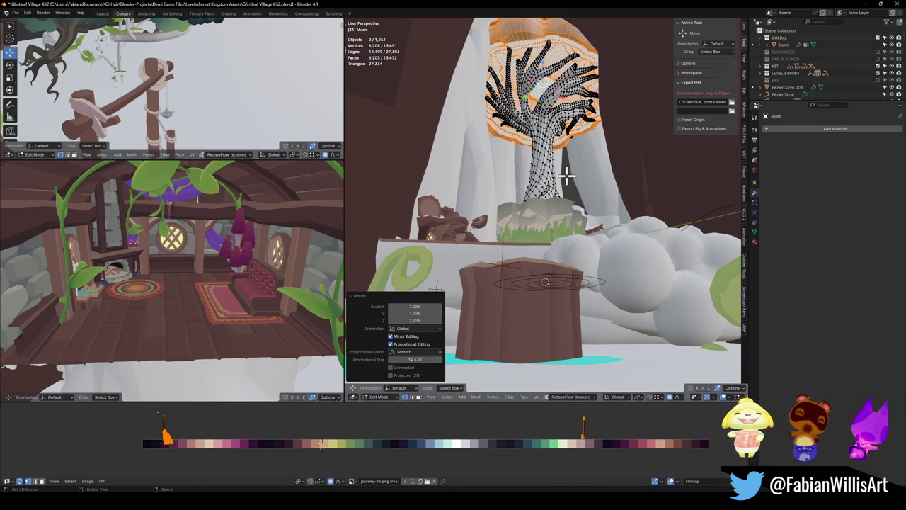
key("Tab")
Walk to the tree and shrink the canopy rim to 0.854 with smooth proportional scaling
key("shift+grave")
key("w")
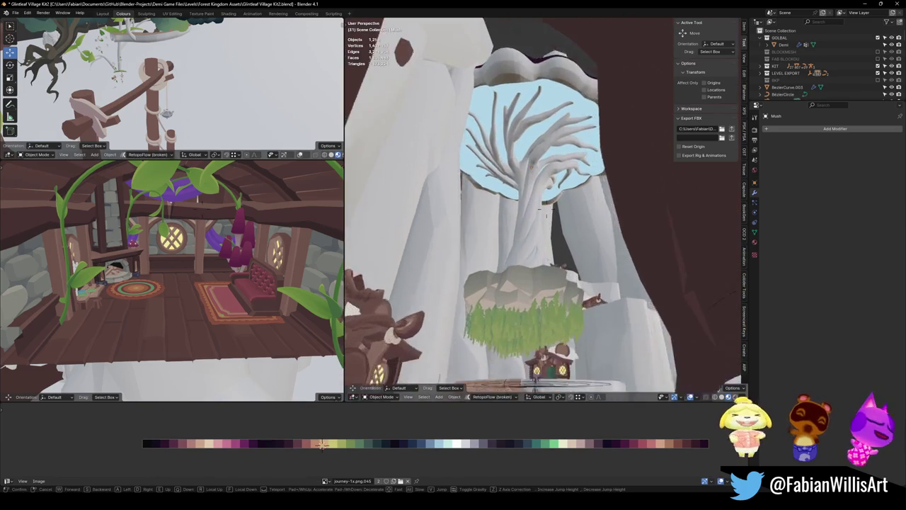
key("s")
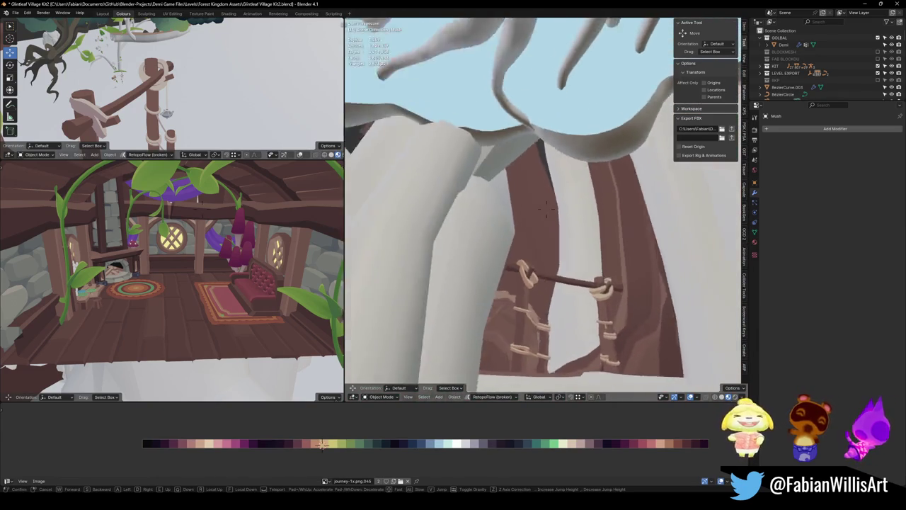
left_click(574, 205)
left_click(593, 201)
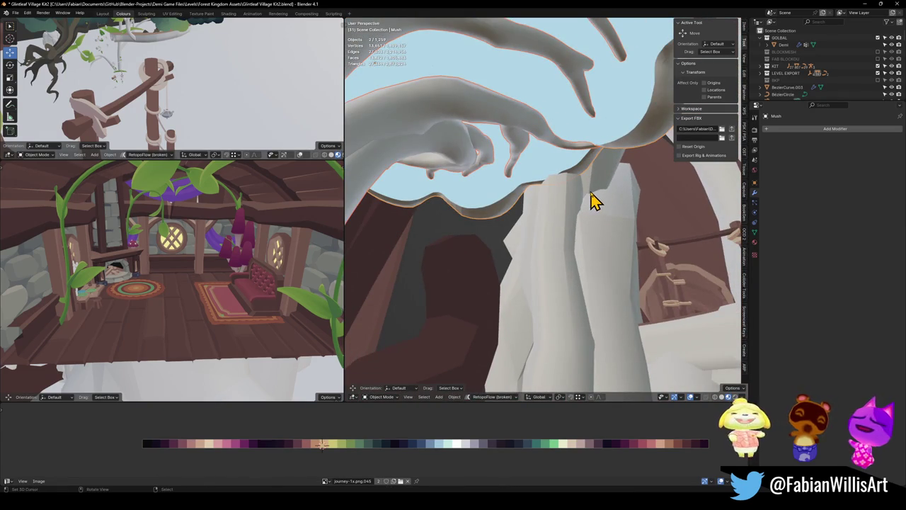
key("Tab")
key("s")
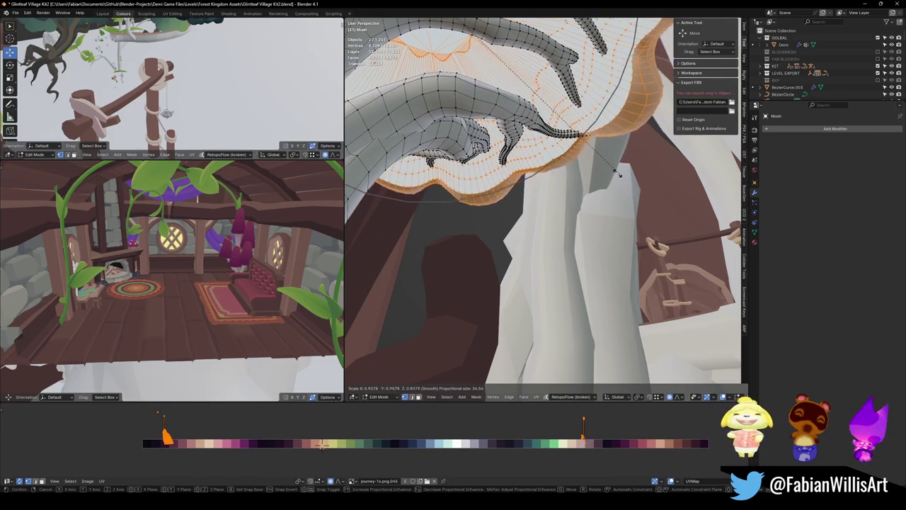
left_click(603, 167)
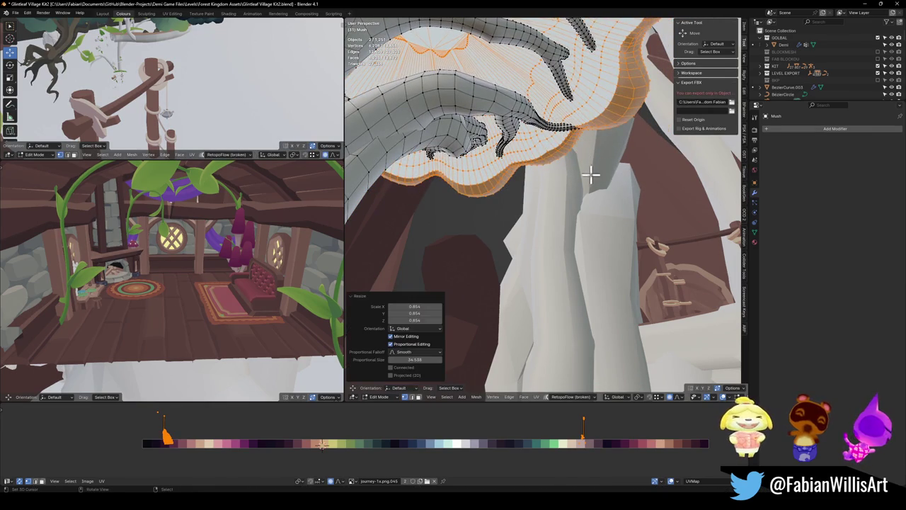
key("Tab")
Walk around the canopy, cliff, house and stump to inspect the reshaped tree
key("shift+grave")
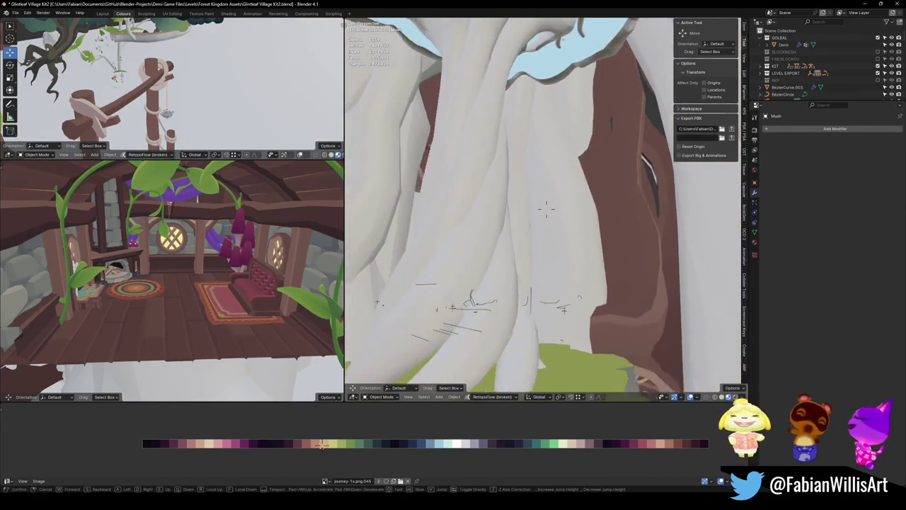
key("s")
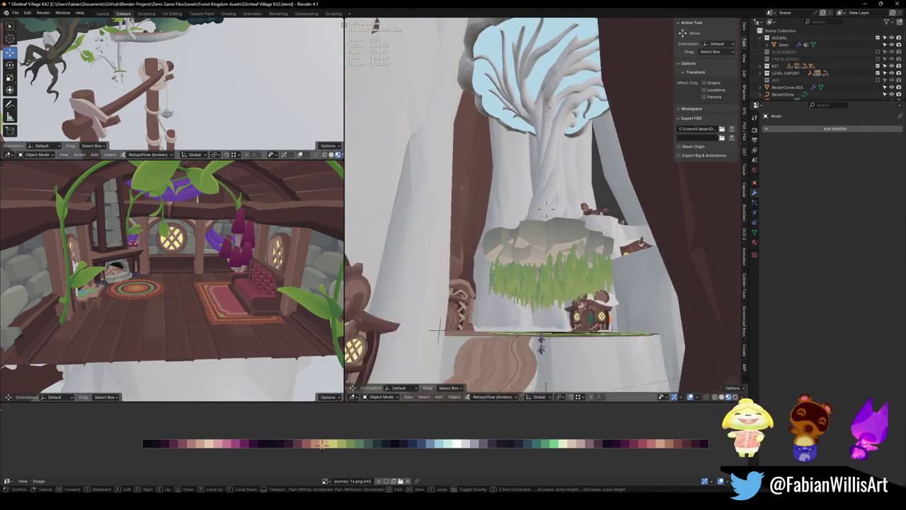
key("w")
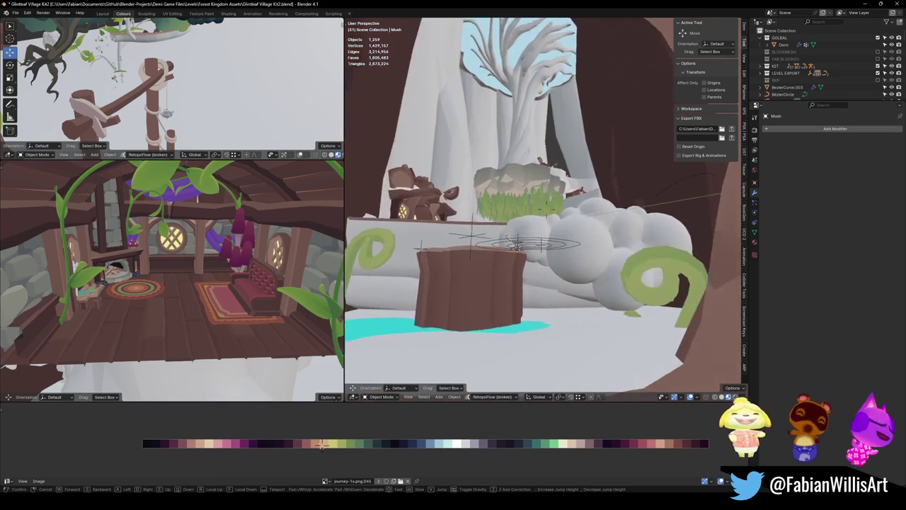
key("s")
left_click(577, 197)
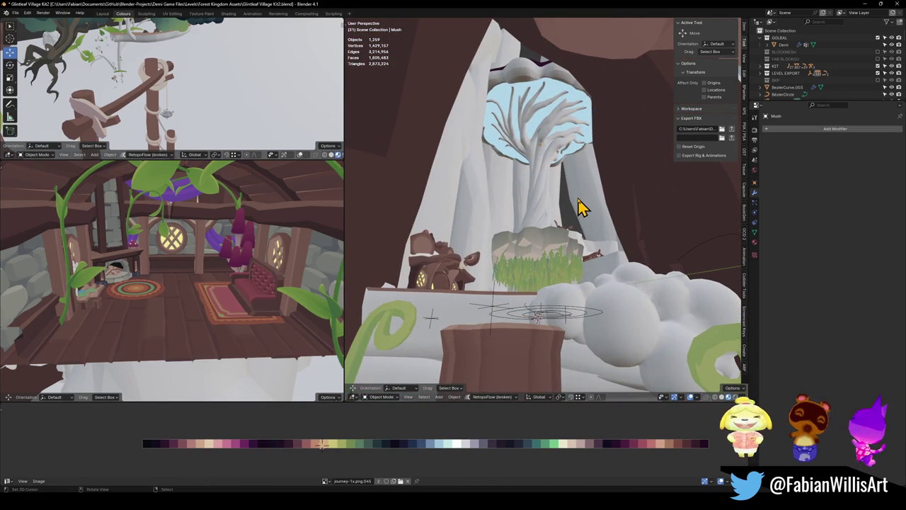
Proportionally scale the tree canopy to 1.633, then to 0.638 with a reduced radius
left_click(574, 206)
key("Tab")
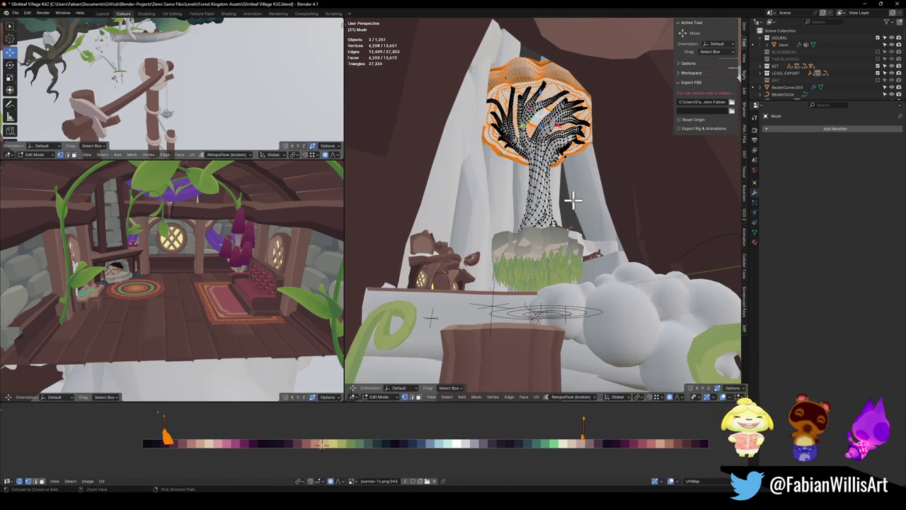
key("s")
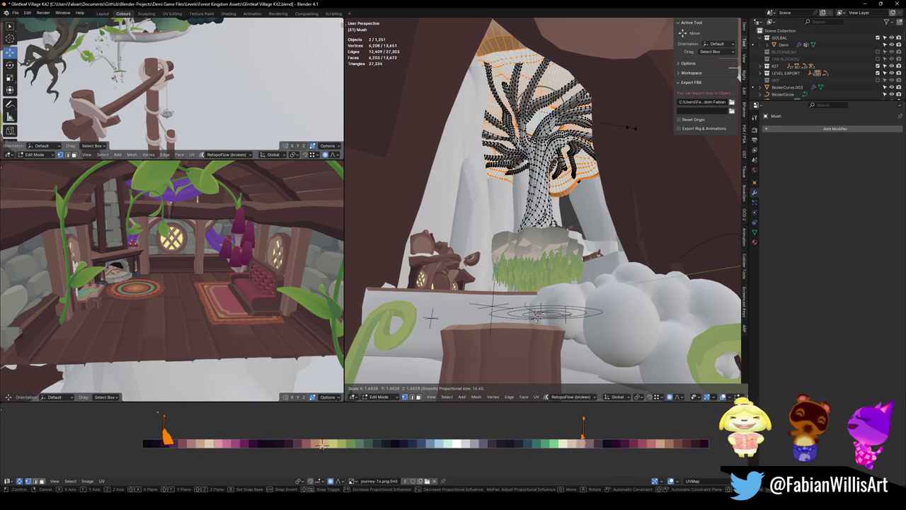
left_click(626, 128)
key("s")
scroll(638, 122, "down", 3)
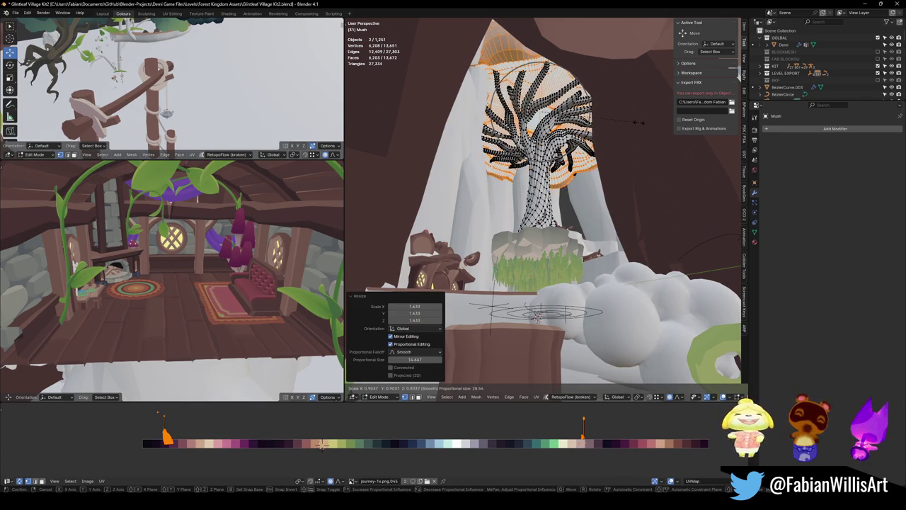
scroll(638, 122, "down", 6)
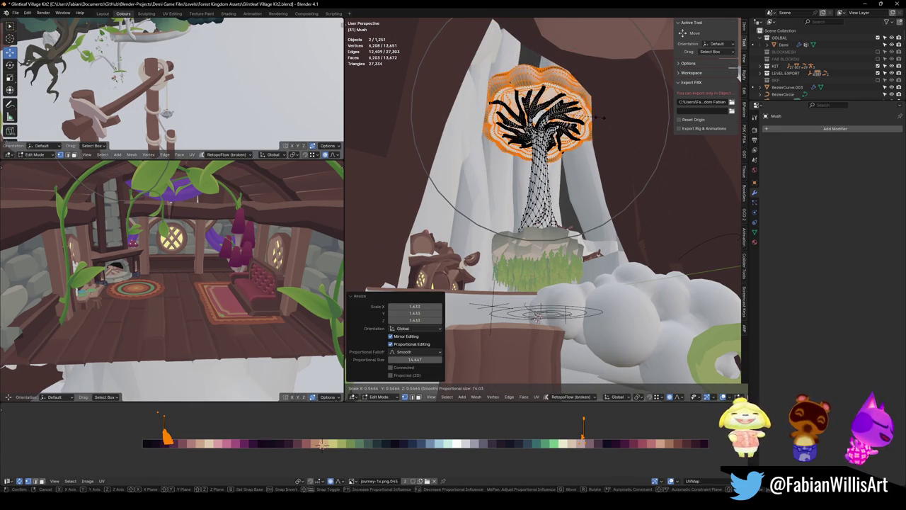
left_click(605, 116)
Rescale the canopy to 1.468, apply one final proportional scale, and exit Edit Mode
key("s")
scroll(603, 116, "up", 6)
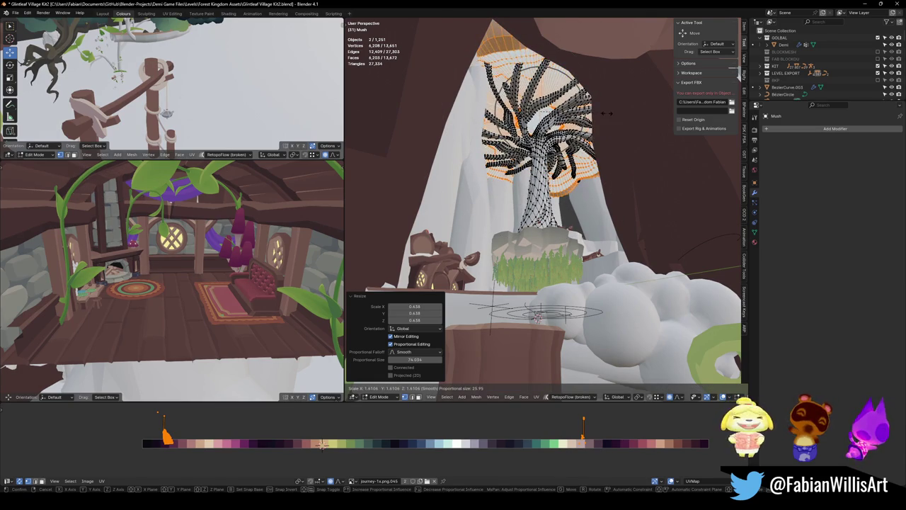
left_click(600, 115)
key("s")
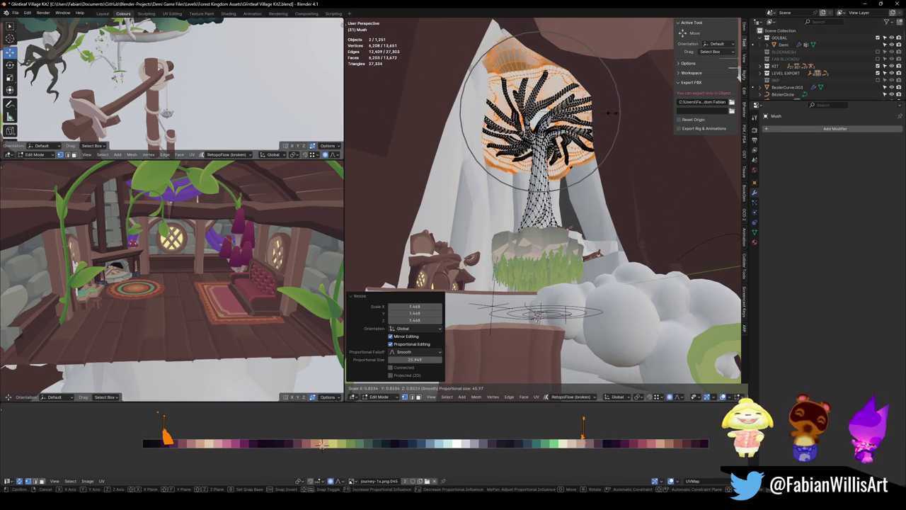
left_click(613, 112)
key("Tab")
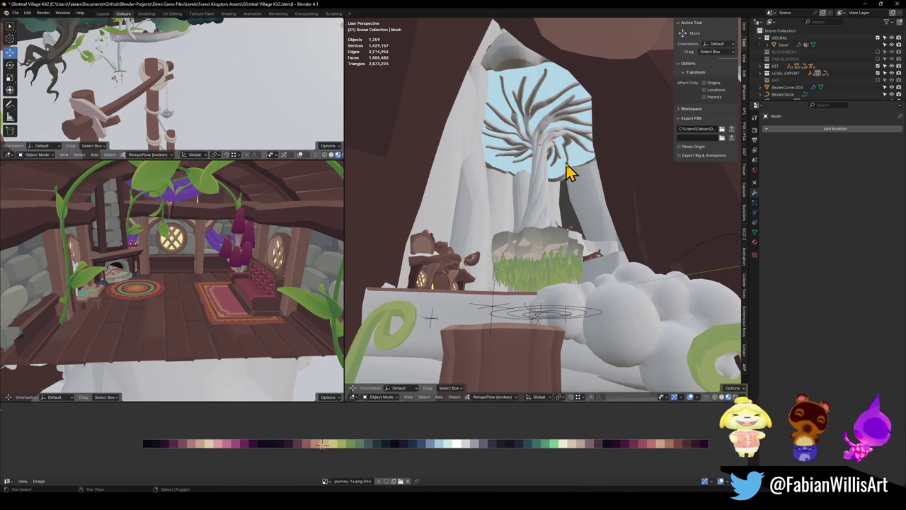
Walk through the scene to review the tree, backing out to reveal the house platform and clouds
key("shift+grave")
key("w")
key("w")
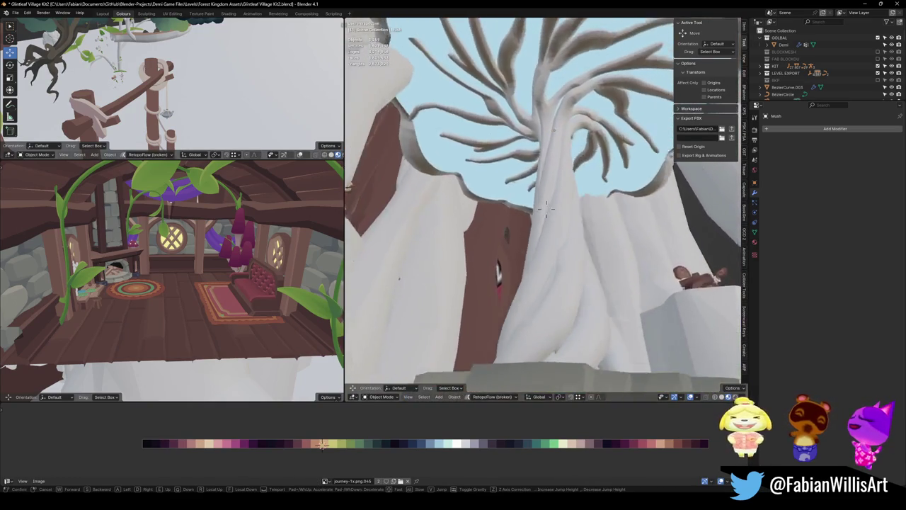
key("s")
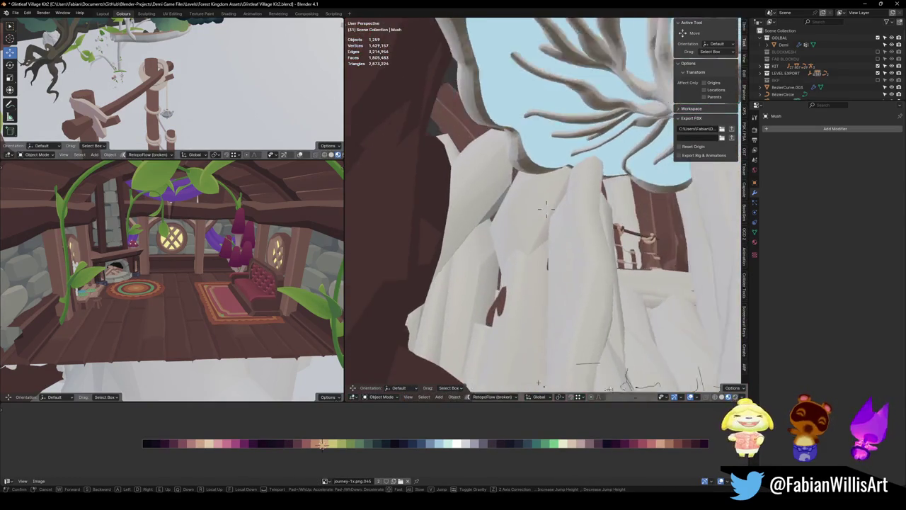
key("s")
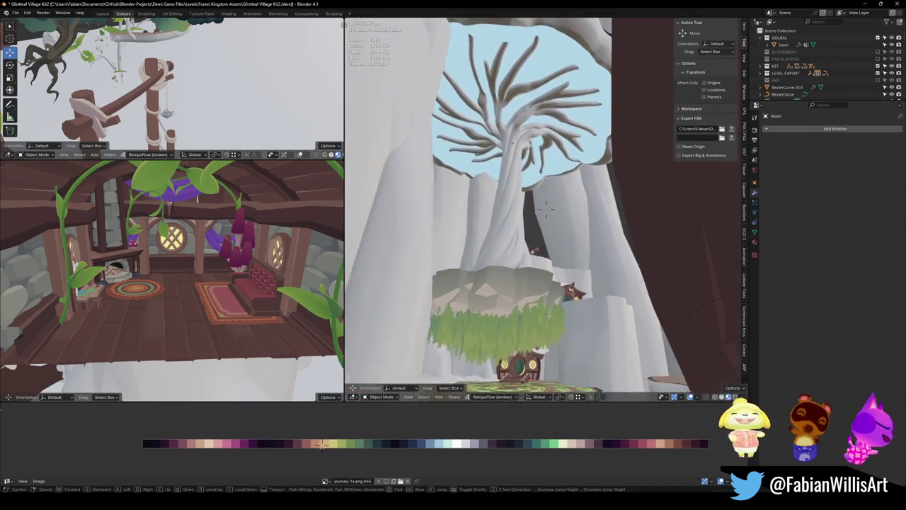
Select the village house FOREST_GLINTLEAFVILLAGE_00 and start its quick FBX export
left_click(536, 220)
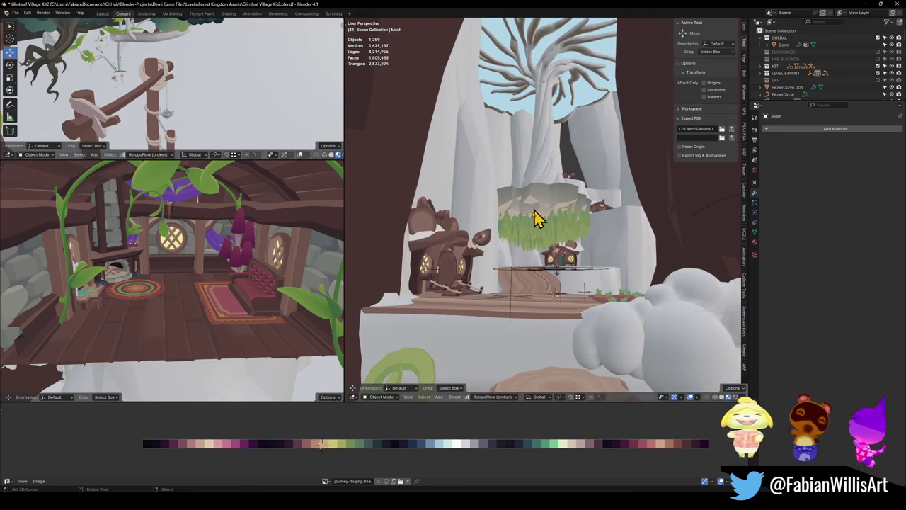
left_click(515, 303)
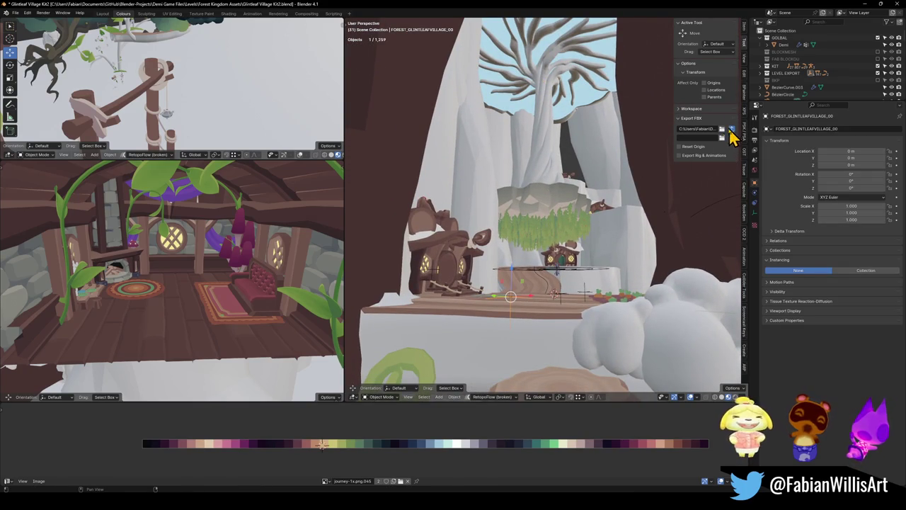
key("ctrl+shift+e")
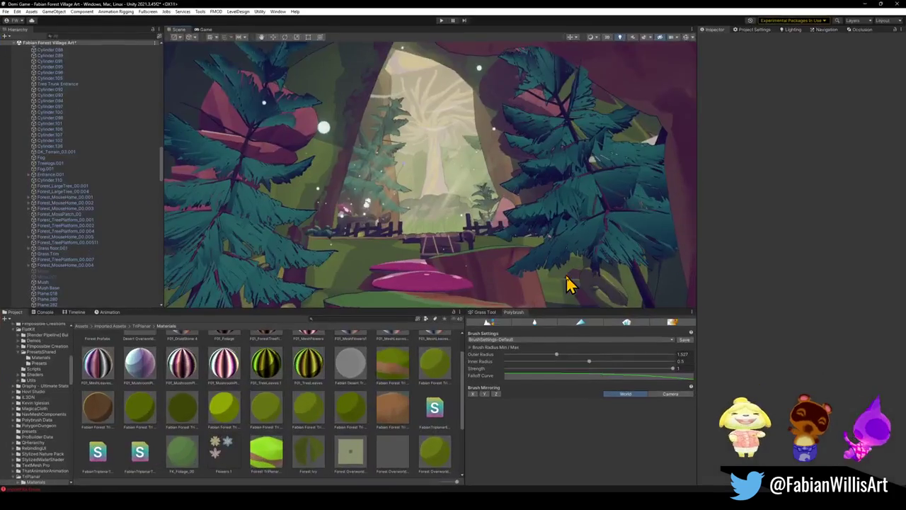
Fly the Unity scene camera toward the platform, fence and mushroom to inspect the reshaped tree
mouse_move(534, 225)
left_mouse_down()
mouse_move(496, 158)
mouse_move(496, 168)
left_mouse_up()
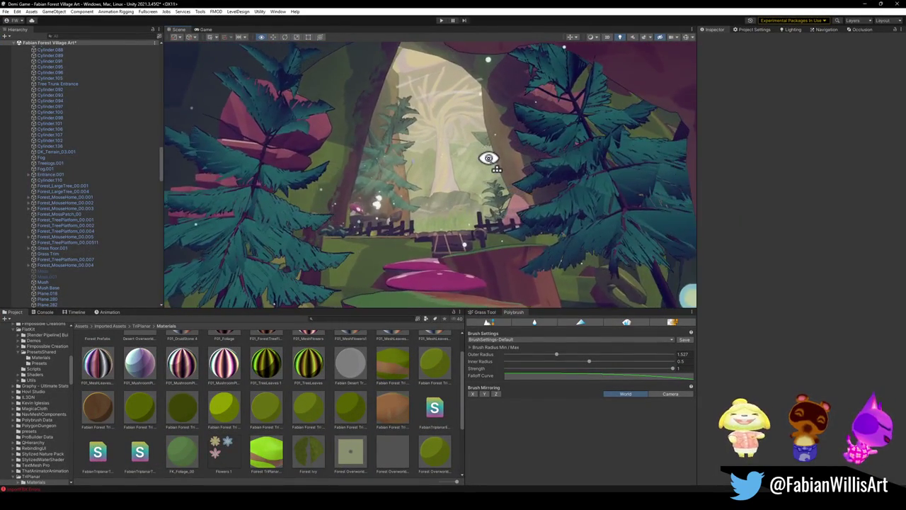
left_click_drag(493, 163, 494, 164)
key("w")
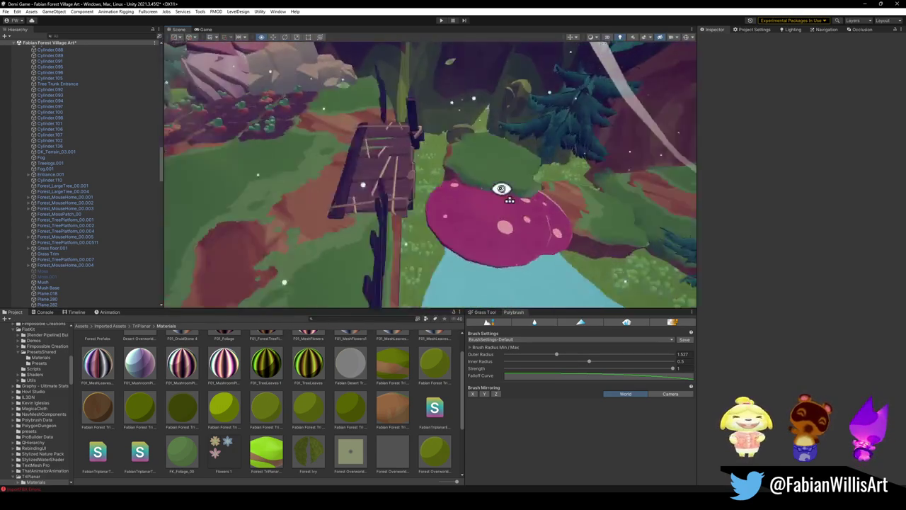
key("w")
mouse_move(472, 140)
left_mouse_down()
mouse_move(429, 119)
mouse_move(485, 125)
mouse_move(460, 121)
mouse_move(464, 131)
left_mouse_up()
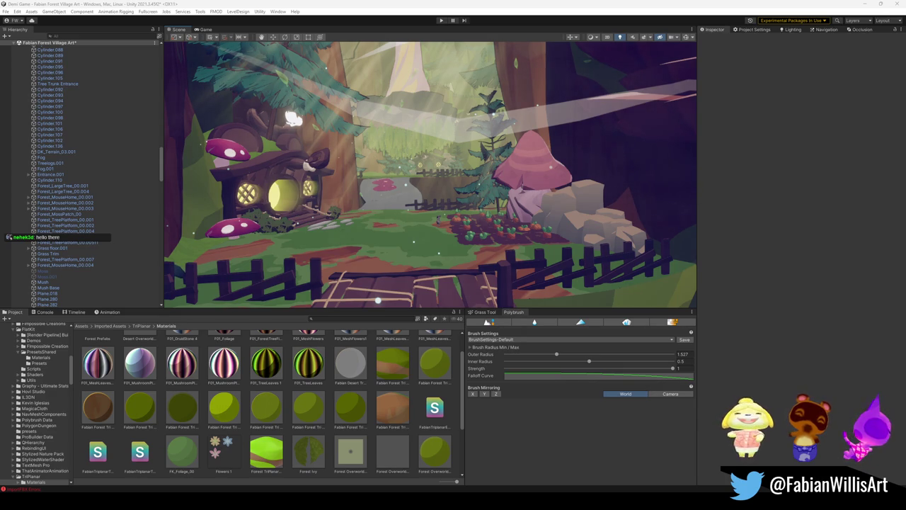
mouse_move(500, 160)
left_mouse_down()
mouse_move(496, 146)
mouse_move(603, 85)
left_mouse_up()
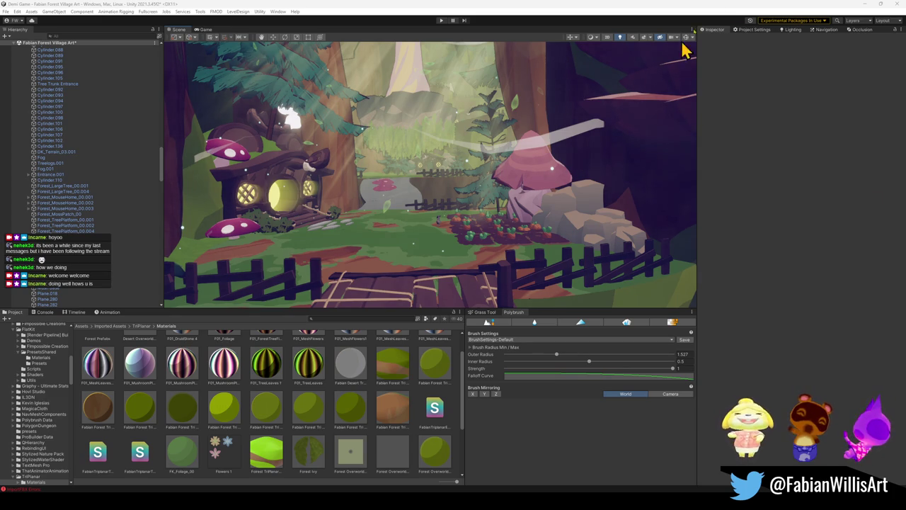
left_click(864, 4)
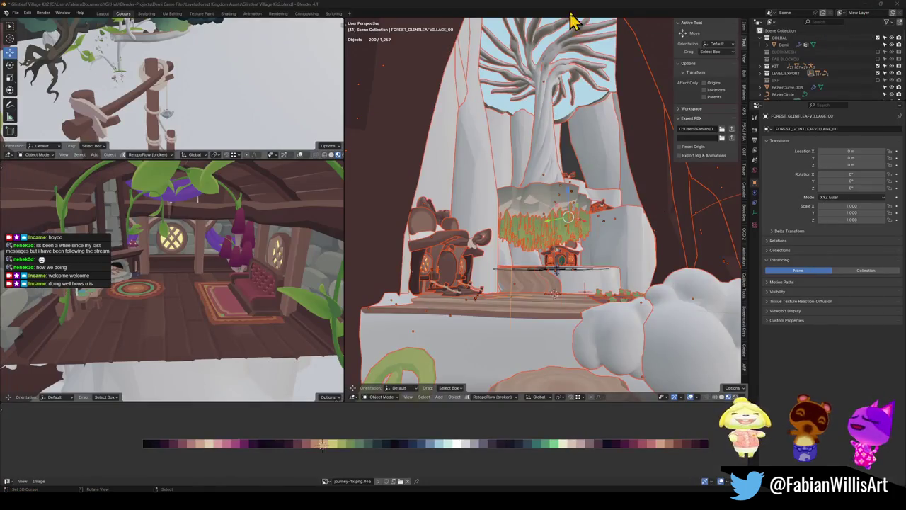
Delete the wooden path object below the platform
left_click(522, 293)
scroll(536, 289, "up", 5)
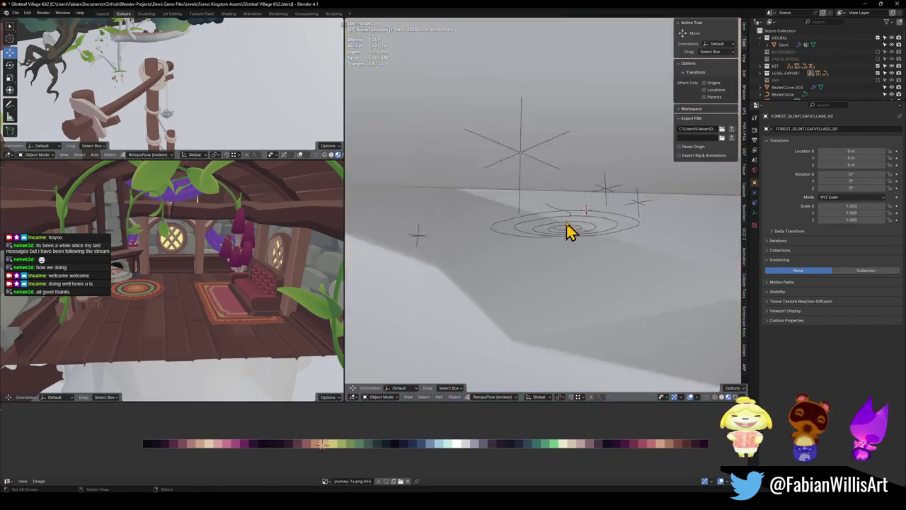
scroll(552, 186, "down", 2)
left_click(568, 233)
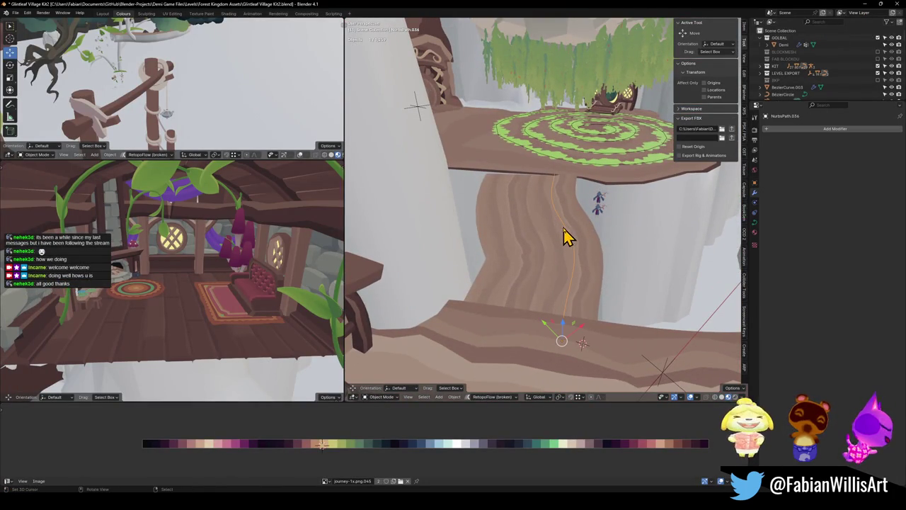
key("Delete")
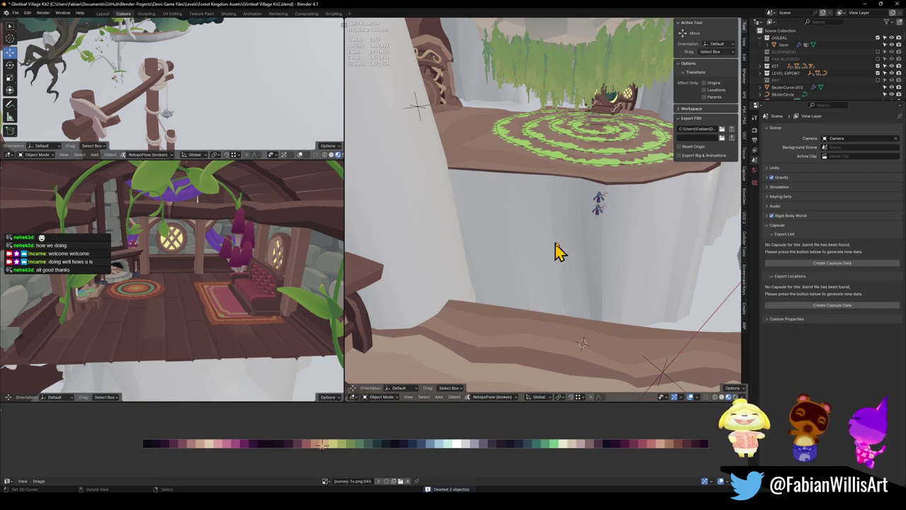
scroll(584, 202, "down", 2)
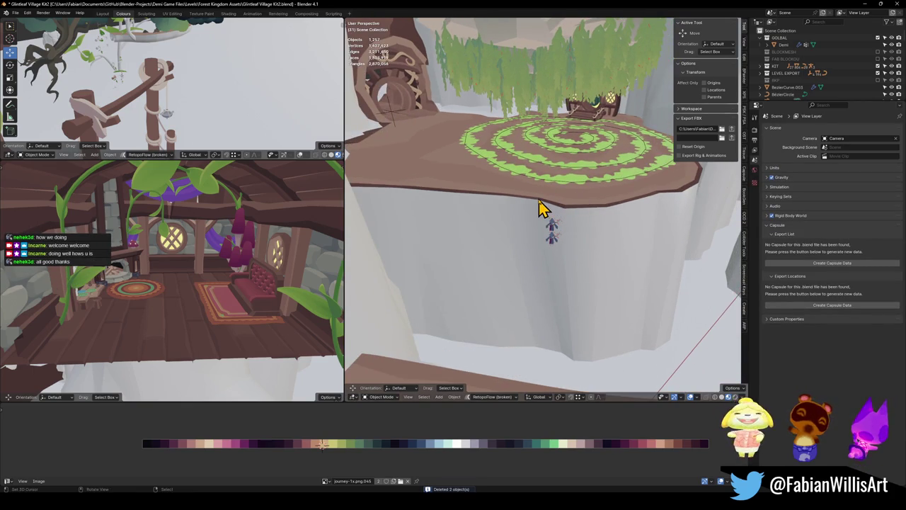
Save the village file and fly toward the spiral moss platform
key("ctrl+s")
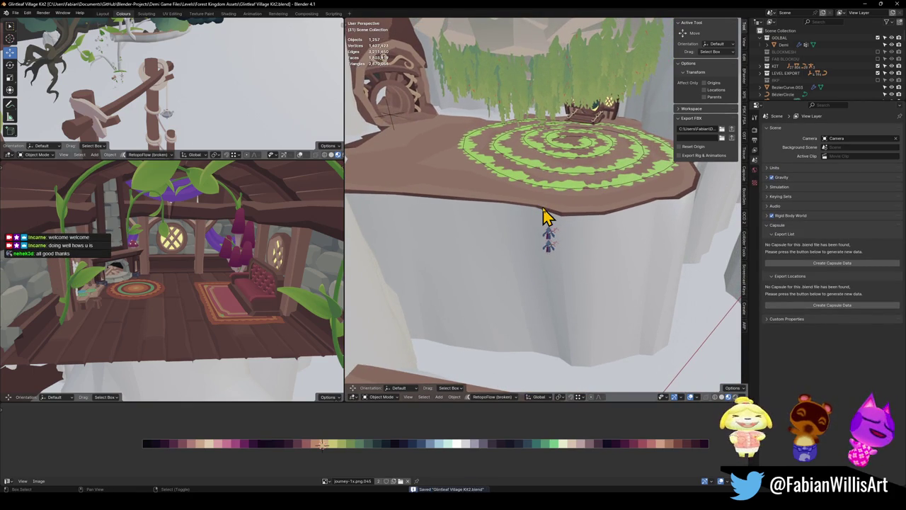
key("shift+grave")
key("w")
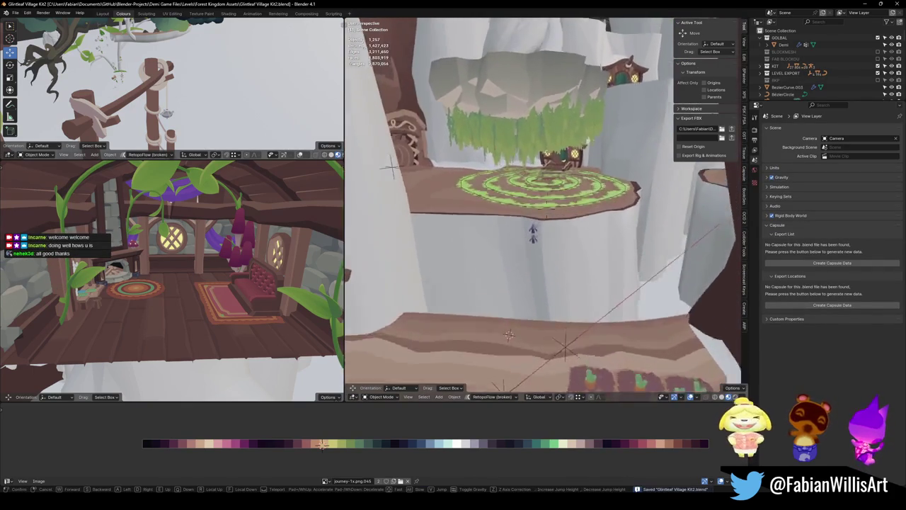
left_click(522, 230)
Check the spiral in wireframe, return to shaded view, and select Forest_MossPatch_00
key("z")
left_click(514, 238)
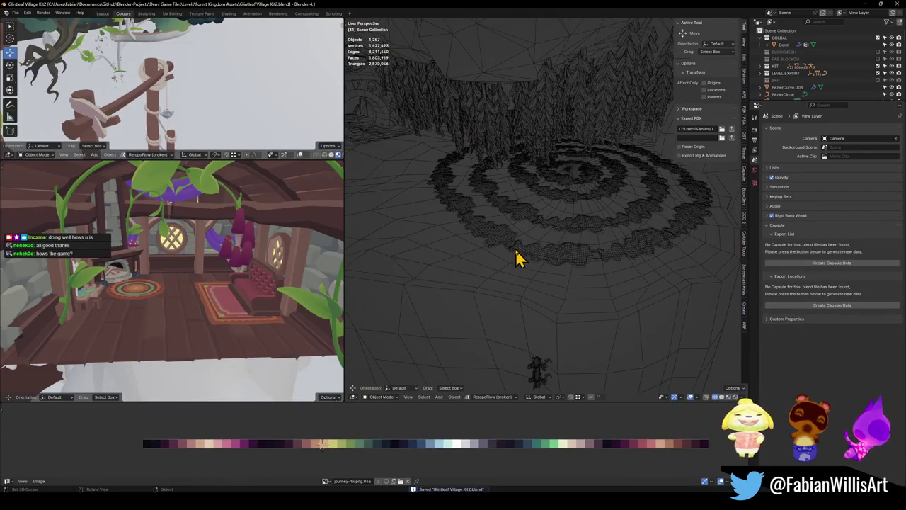
key("z")
left_click(550, 249)
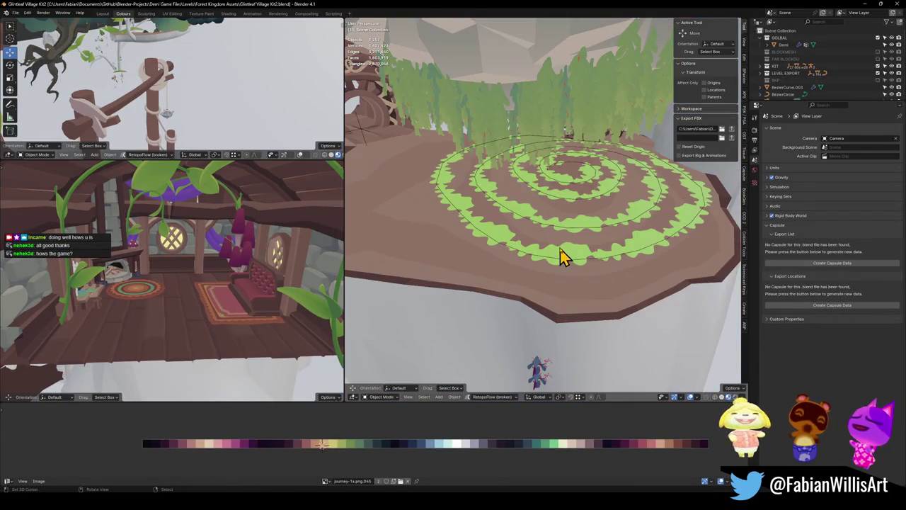
left_click(571, 244)
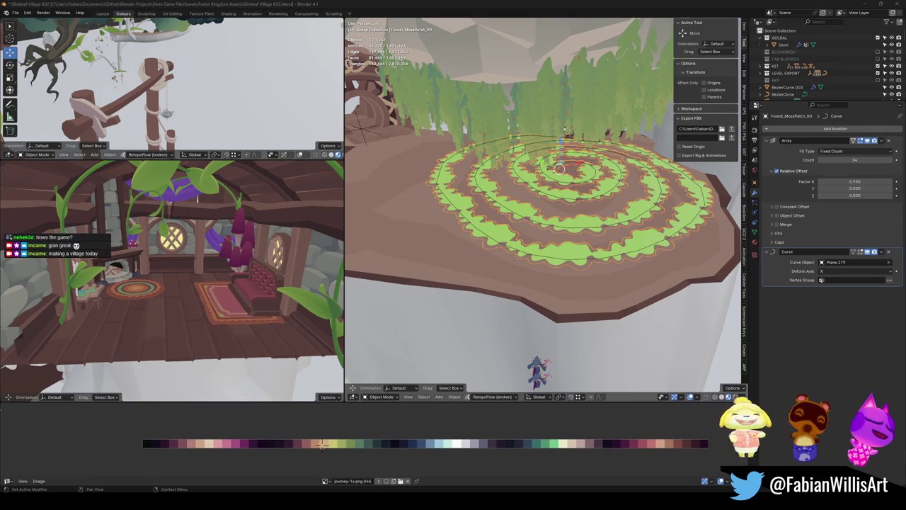
Save the village file and fly briefly through the level
key("ctrl+s")
key("shift+grave")
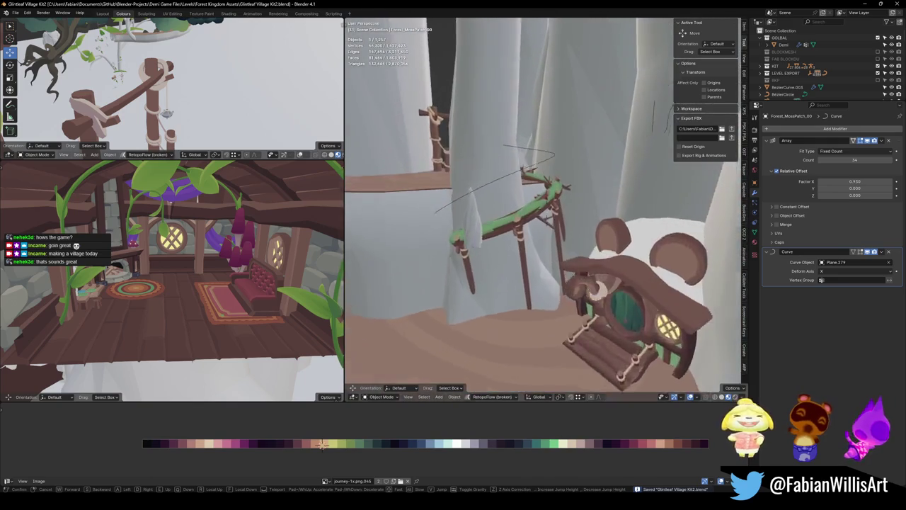
key("w")
left_click(519, 247)
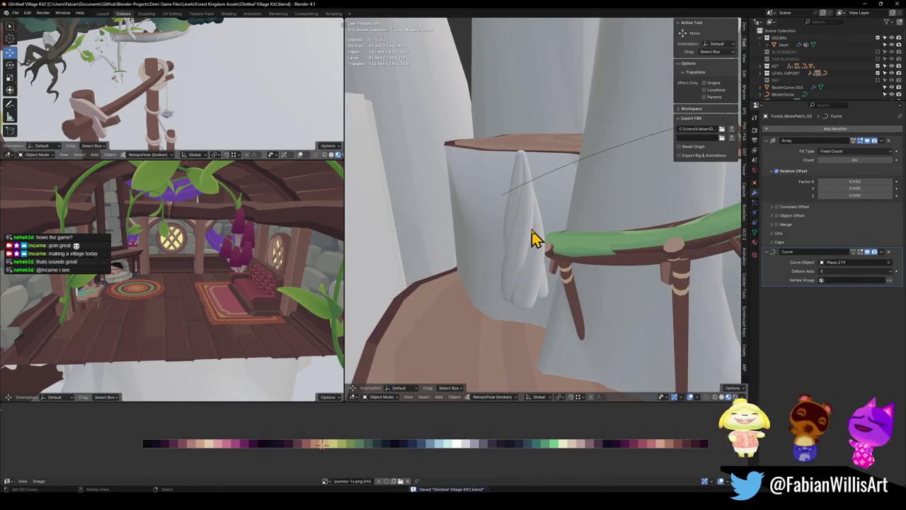
Fly past the house, cliff wall and tree stump, save again, and select cloud Moss.002
key("shift+grave")
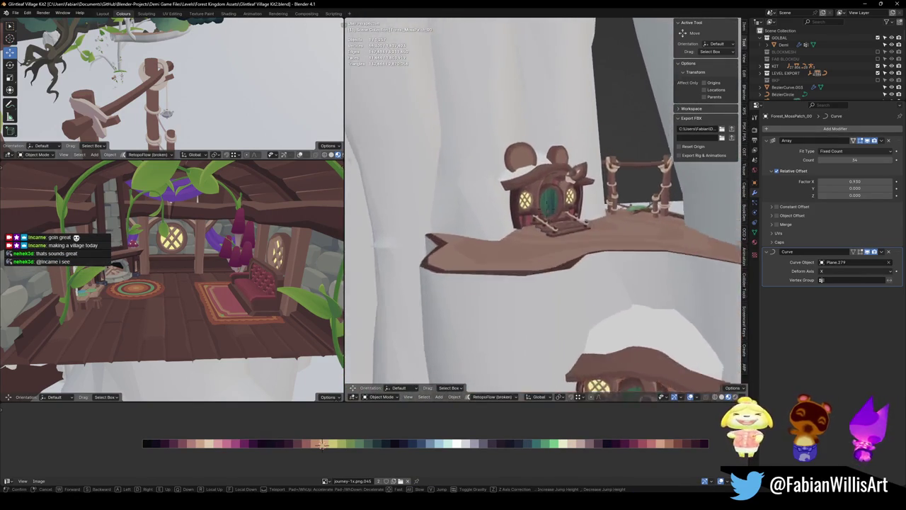
key("w")
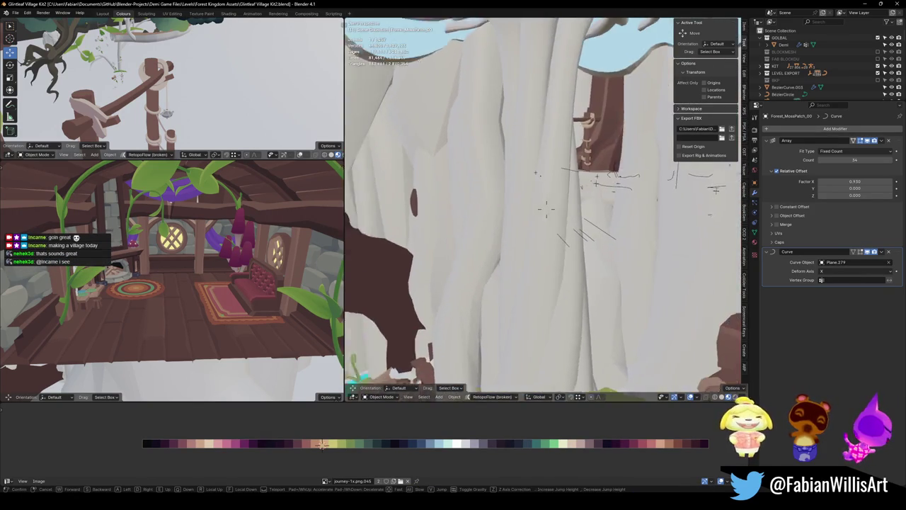
key("w")
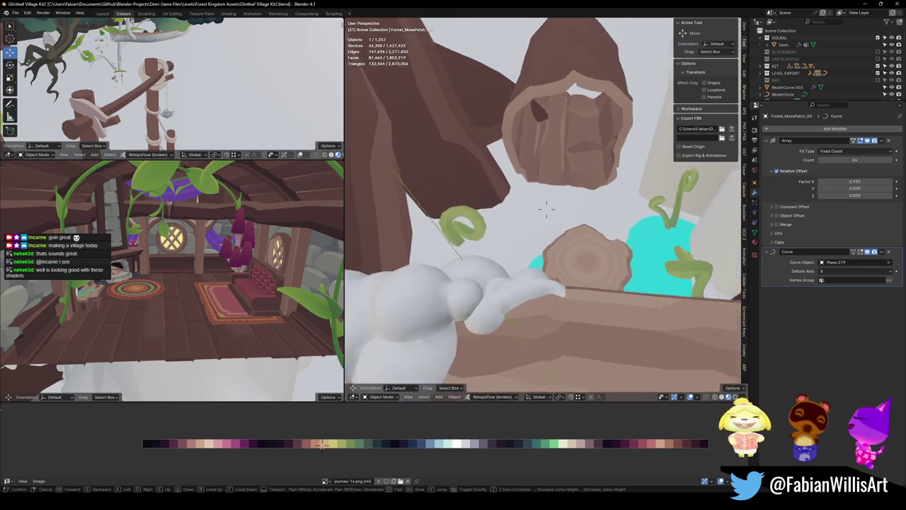
key("s")
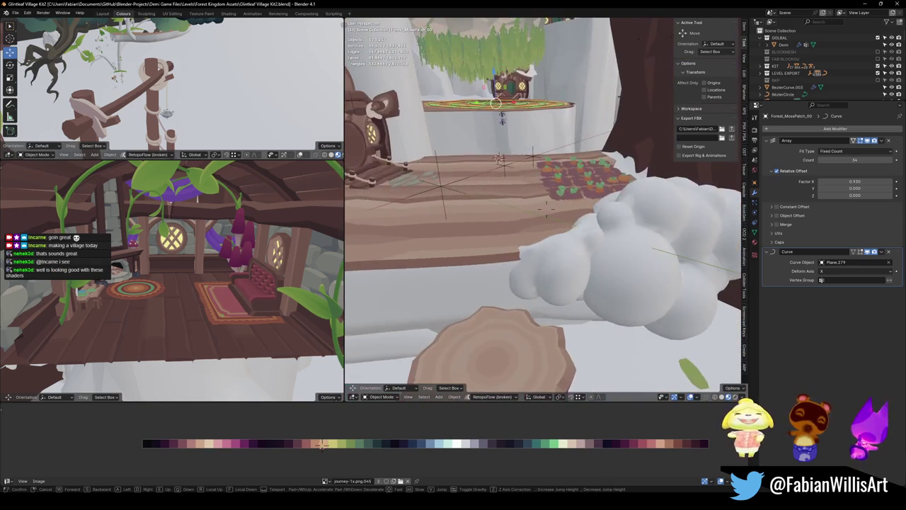
left_click(600, 251)
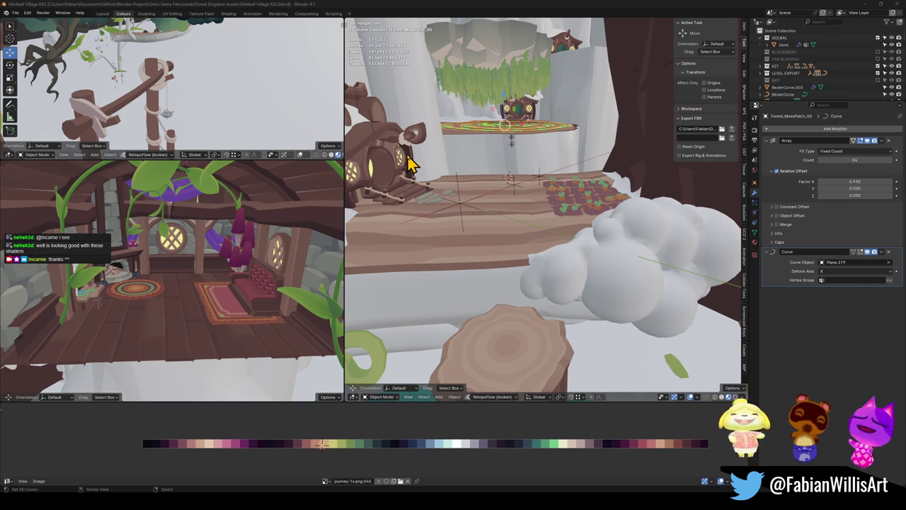
key("ctrl+s")
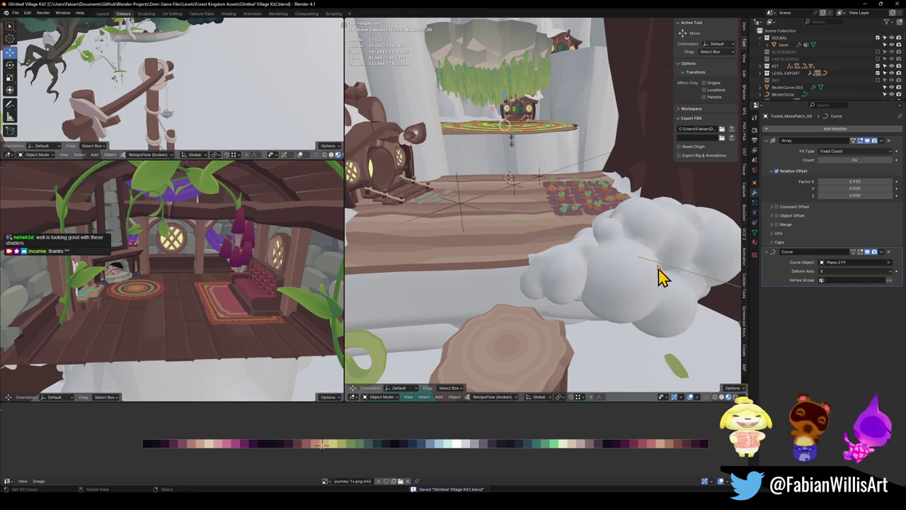
left_click(644, 228)
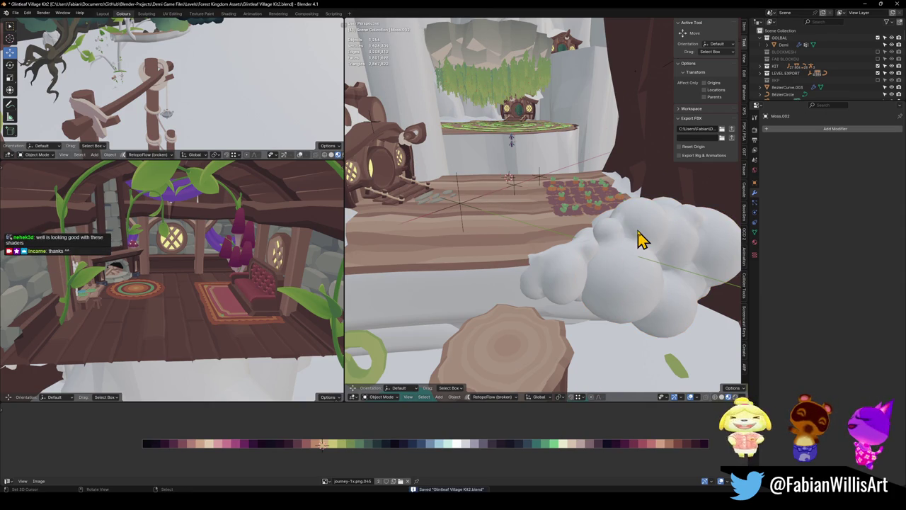
Remove the big cloud Moss.002 and the smaller cloud Moss.001
key("Delete")
left_click(571, 279)
key("Delete")
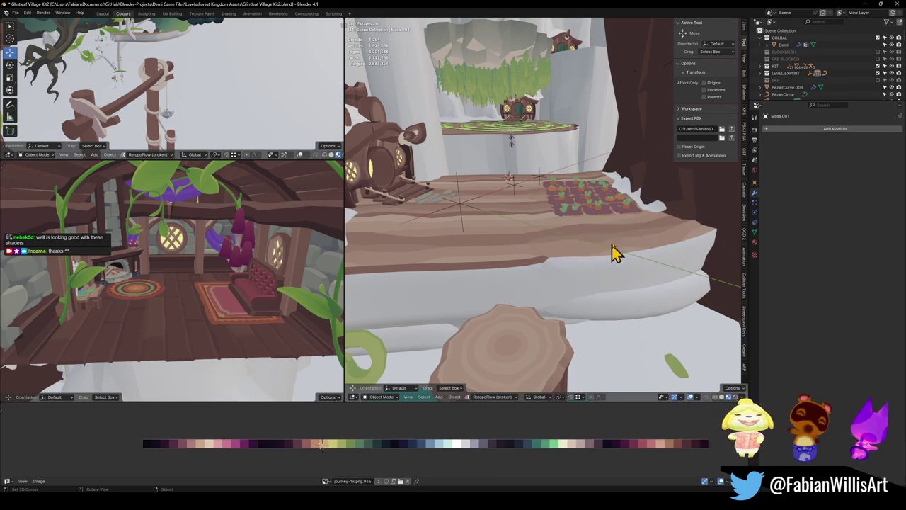
Fly over the upper, railed and round-door platforms, saving the file along the way
key("shift+grave")
key("w")
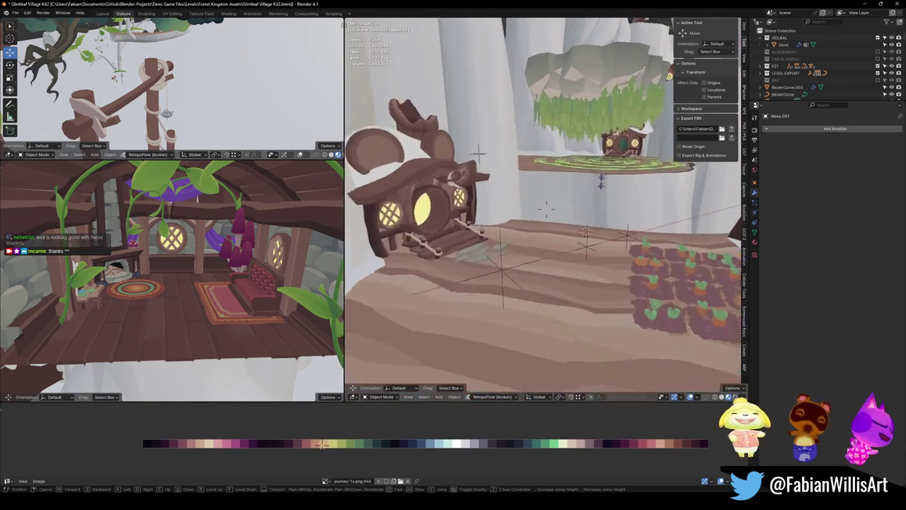
key("s")
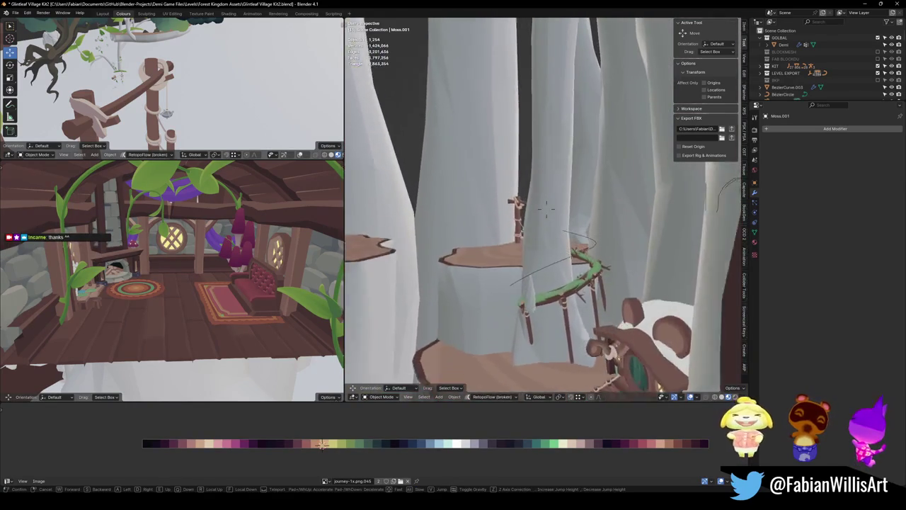
key("w")
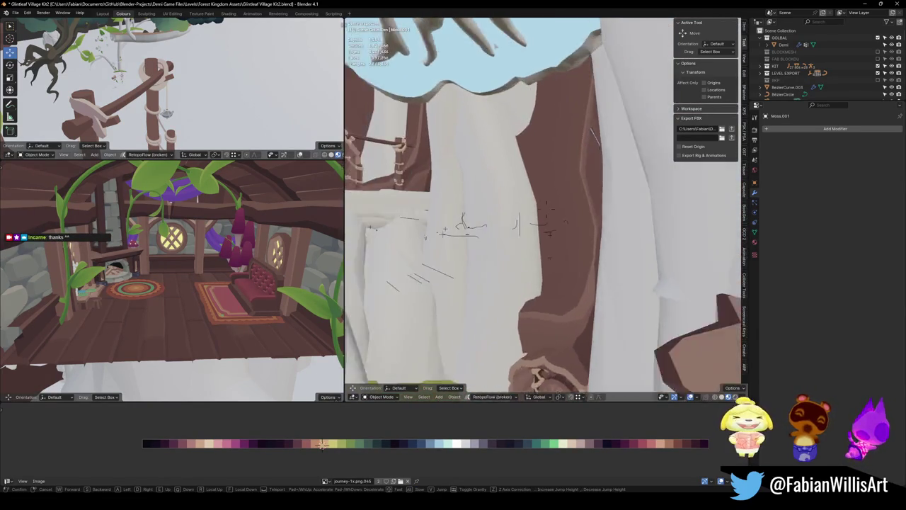
key("w")
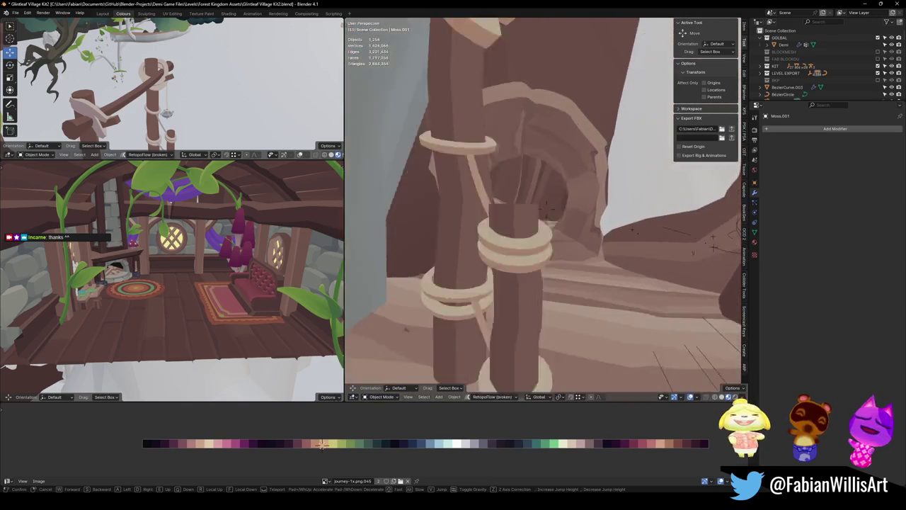
key("ctrl+s")
key("w")
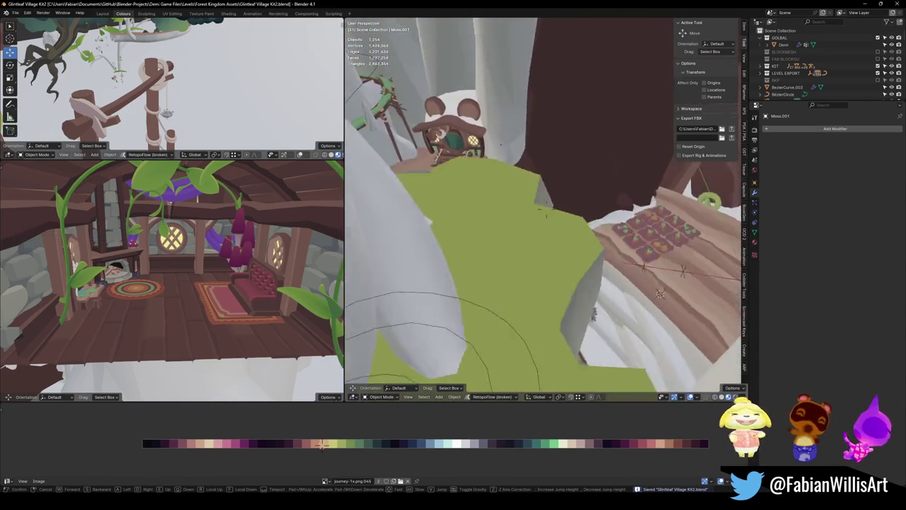
key("s")
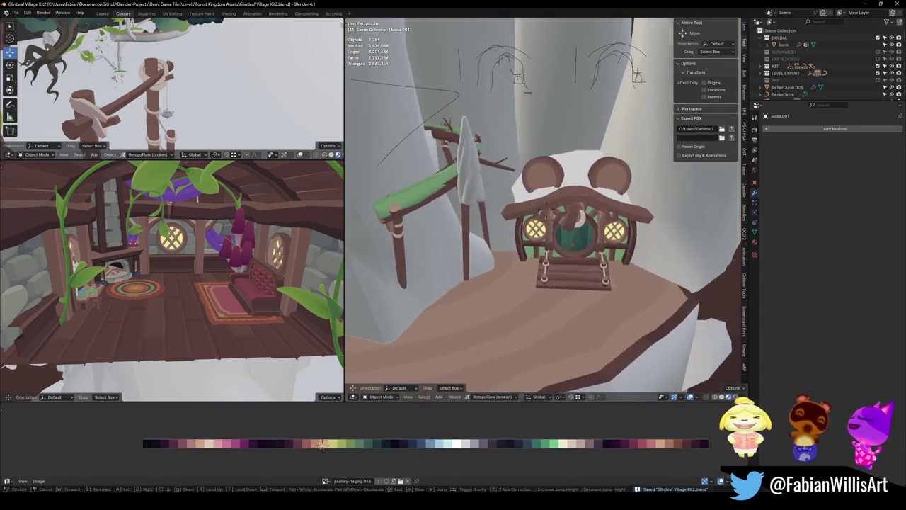
key("w")
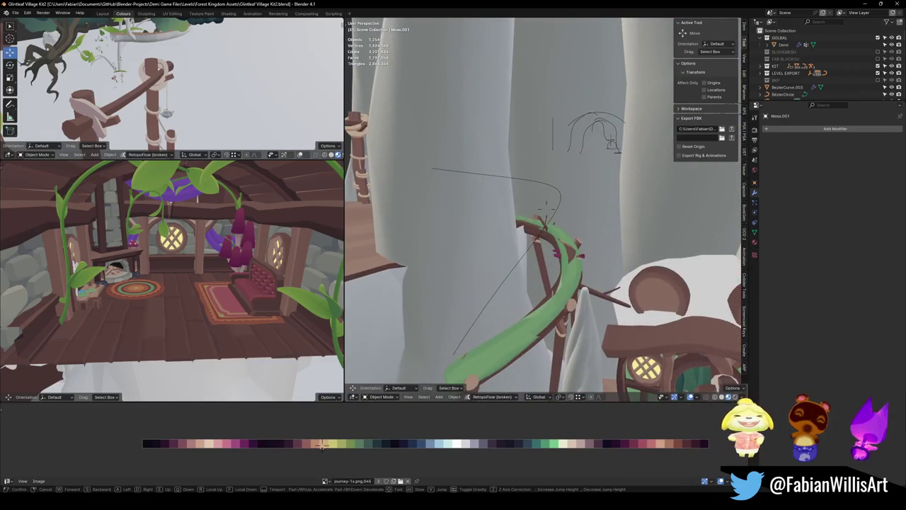
left_click(576, 259)
Temporarily hide the green vine Cylinder.080 to inspect the wooden posts, then unhide it
left_click(550, 287)
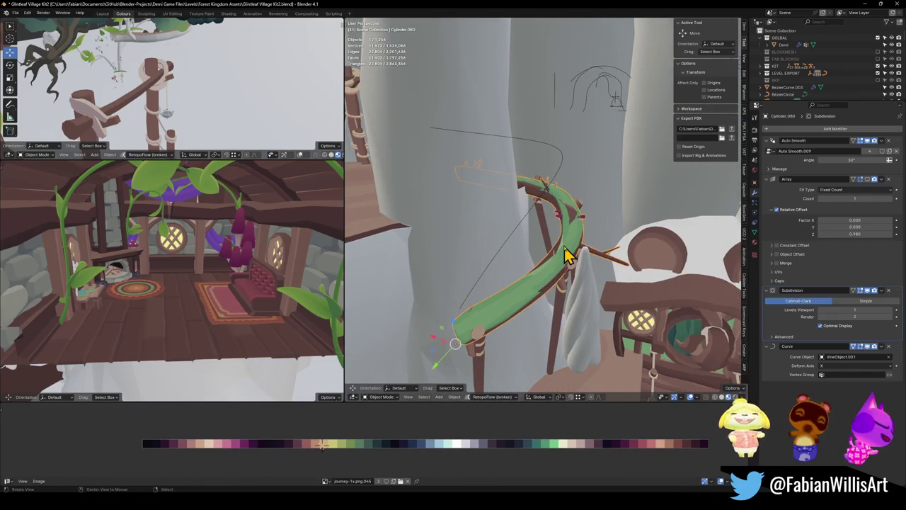
key("h")
mouse_move(559, 215)
left_mouse_down()
mouse_move(536, 183)
mouse_move(545, 233)
mouse_move(572, 229)
left_mouse_up()
key("alt+h")
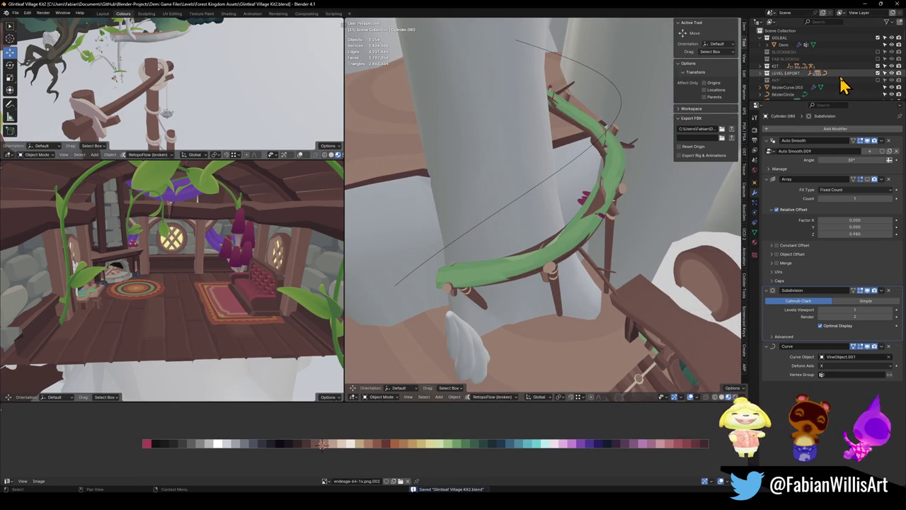
Show the BLOCKMESH geometry and inspect the vine curve VineObject.001 and its control points
left_click(877, 53)
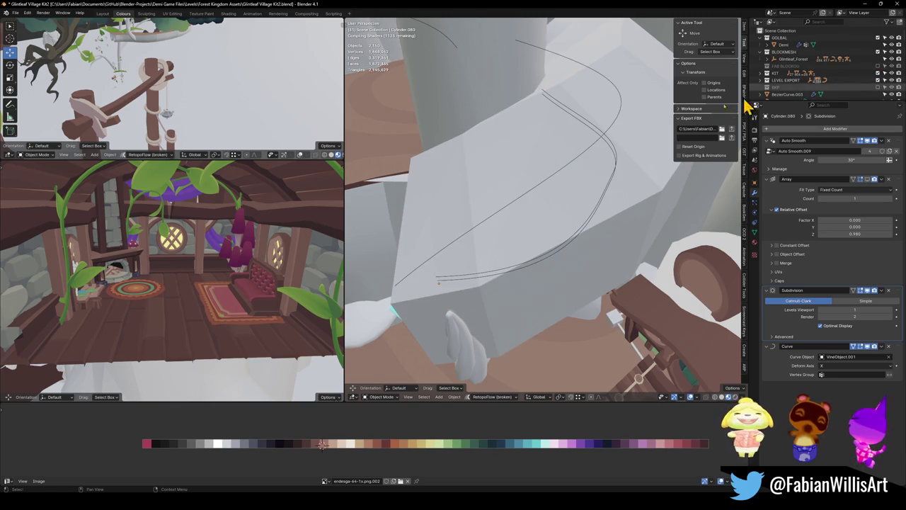
left_click_drag(607, 151, 610, 151)
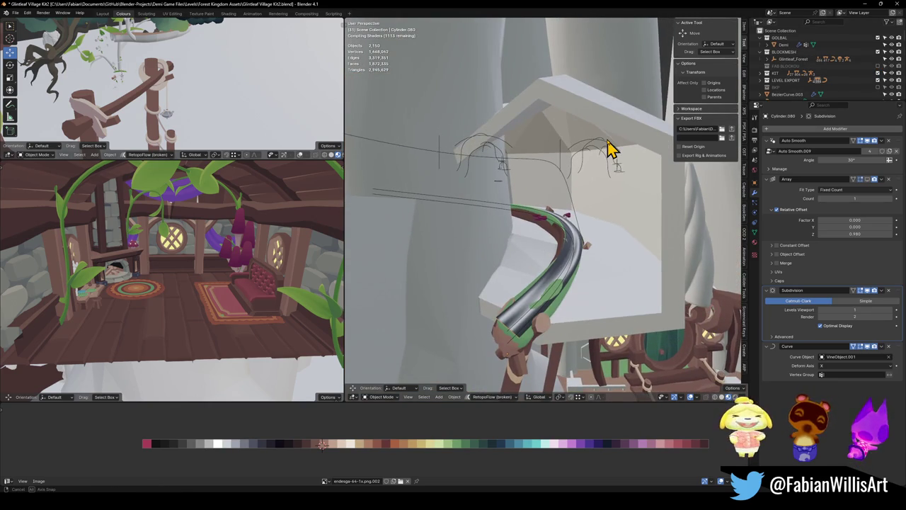
mouse_move(566, 257)
left_mouse_down()
mouse_move(590, 210)
mouse_move(543, 206)
mouse_move(556, 200)
mouse_move(537, 238)
left_mouse_up()
left_click(497, 303)
key("g")
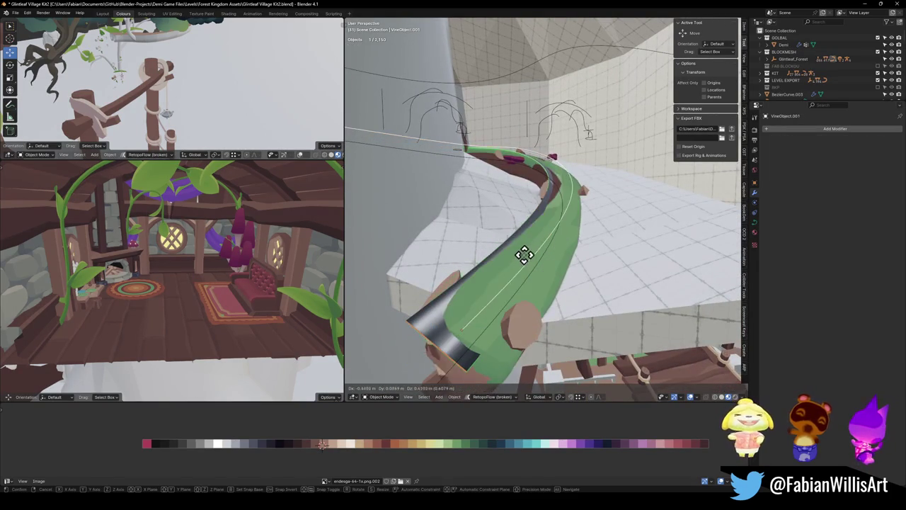
key("Escape")
key("Tab")
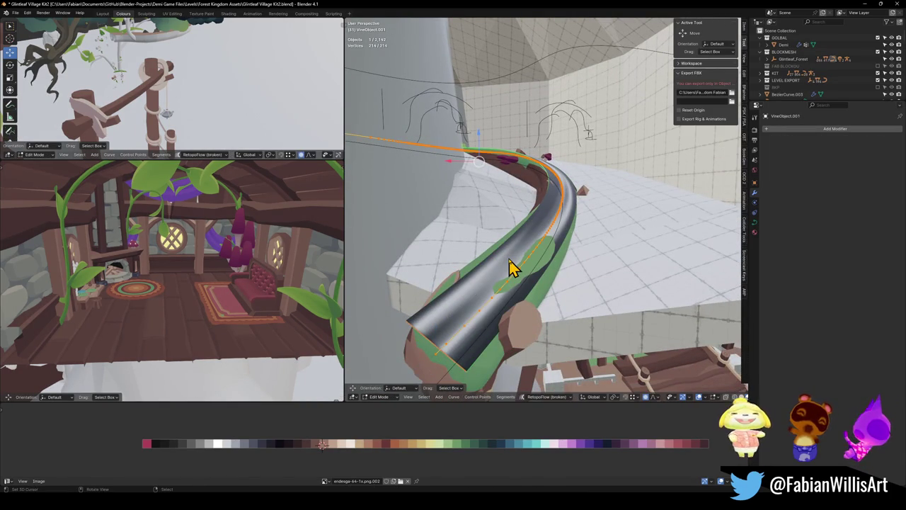
key("Tab")
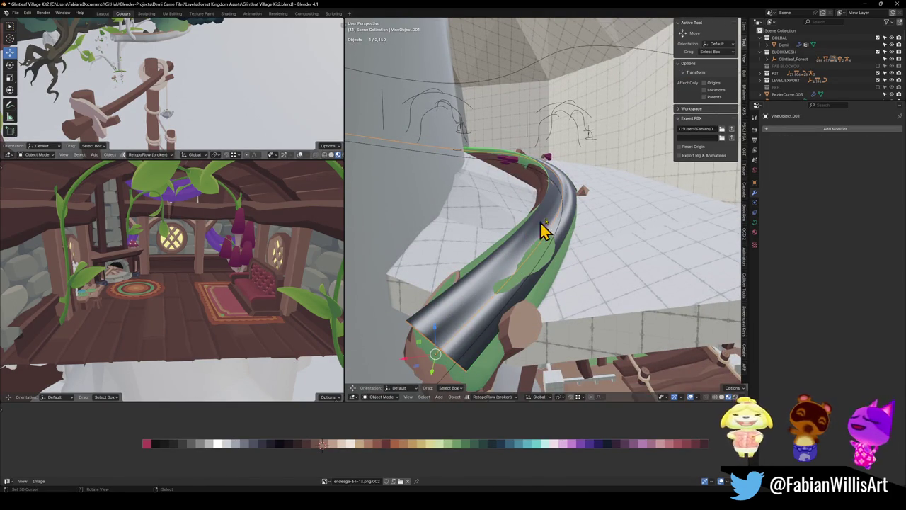
Toggle BLOCKMESH visibility and bring the Forest Overworld Collision Pass2 window to the front
left_click(878, 52)
left_click(877, 52)
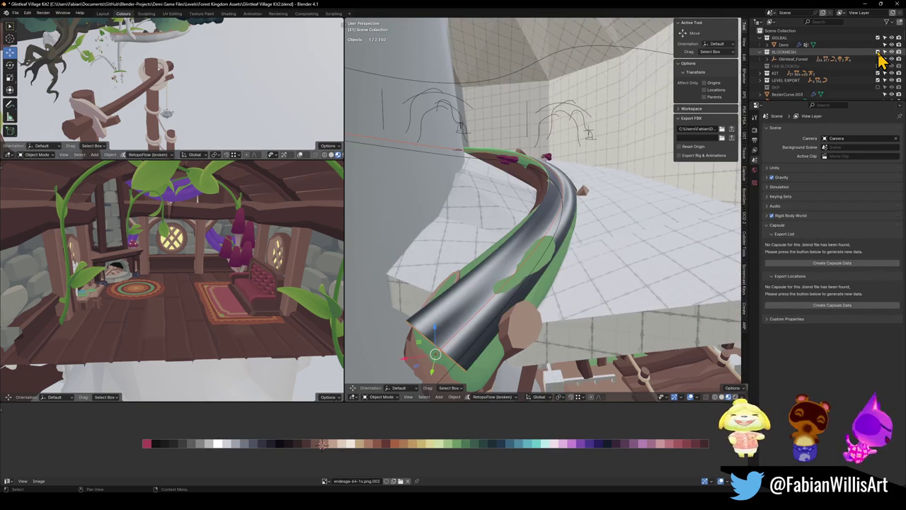
left_click(555, 204)
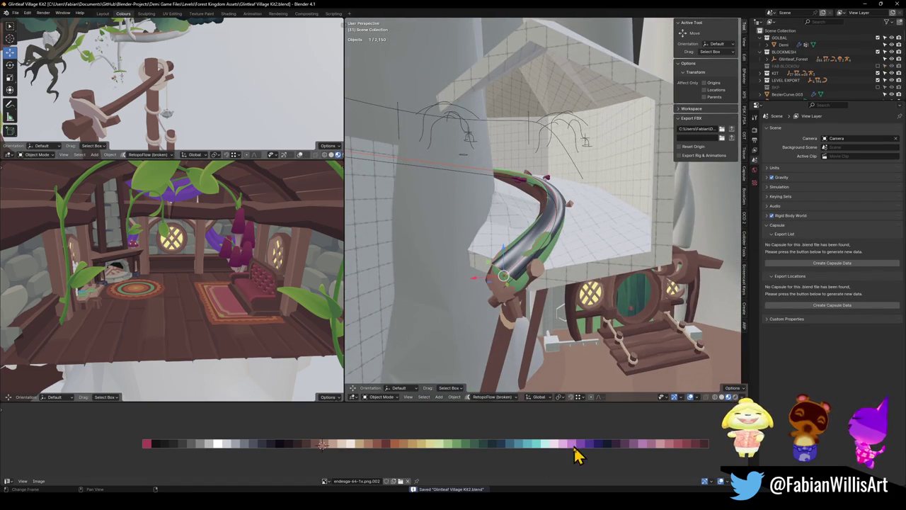
mouse_move(598, 483)
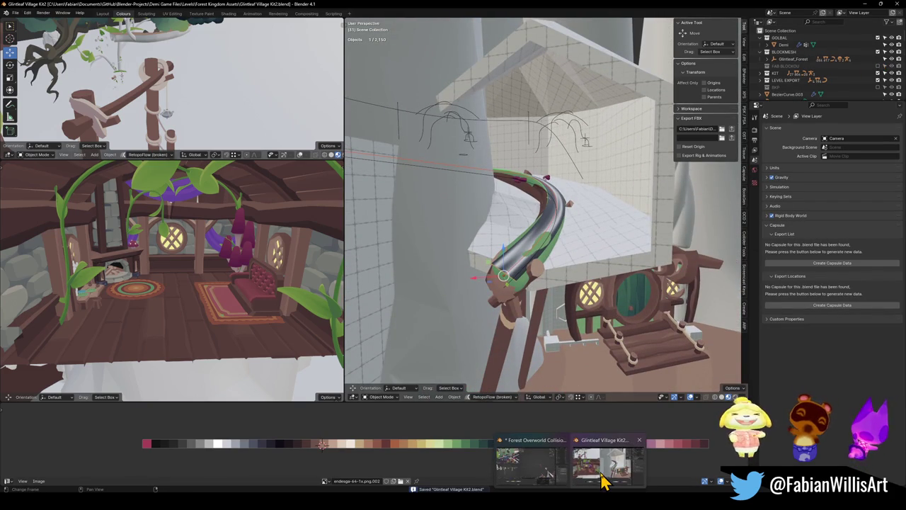
left_click(531, 464)
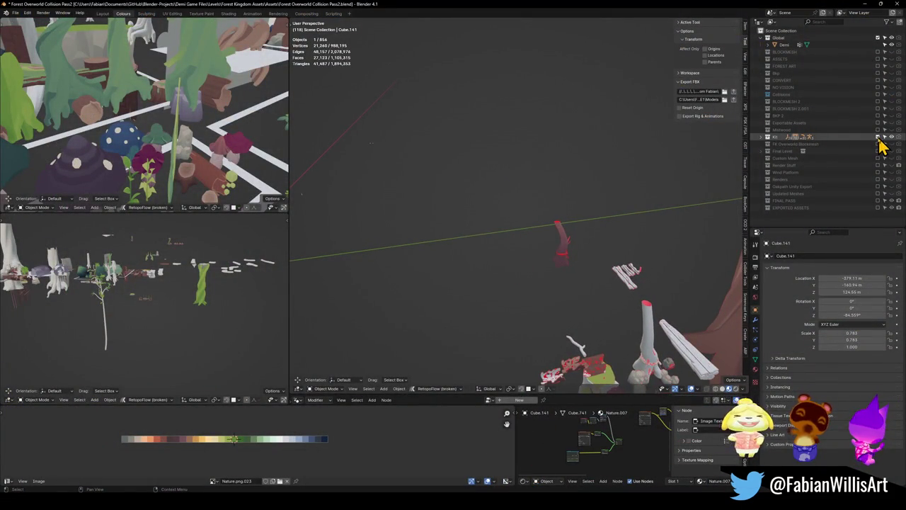
Show only the FINAL PASS collection and walk into the collision geometry
left_click_drag(878, 141, 878, 211)
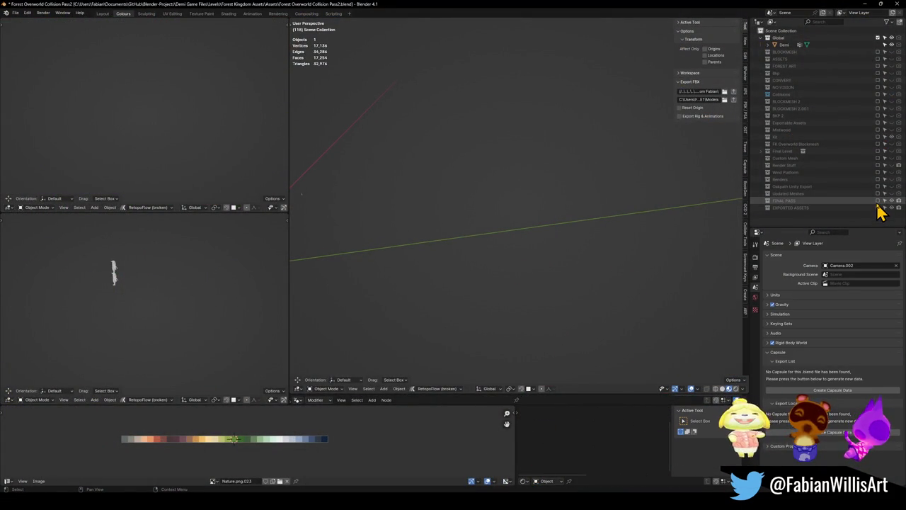
left_click(878, 201)
key("shift+grave")
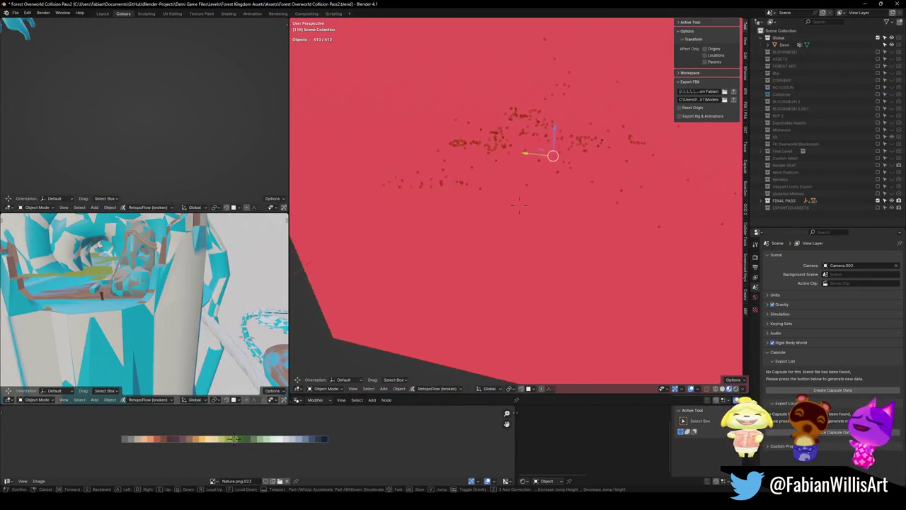
key("w")
key("w")
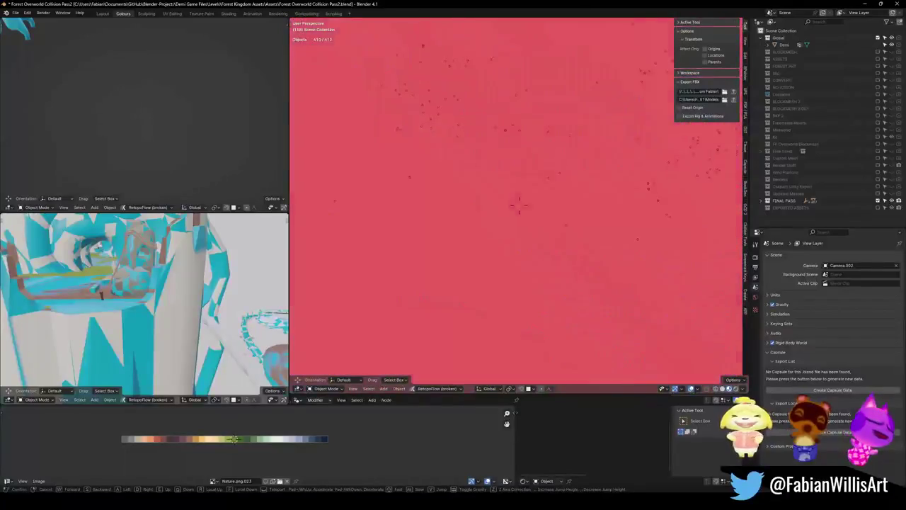
Walk toward the ladder and white ropes and select the rope Circle.041
key("w")
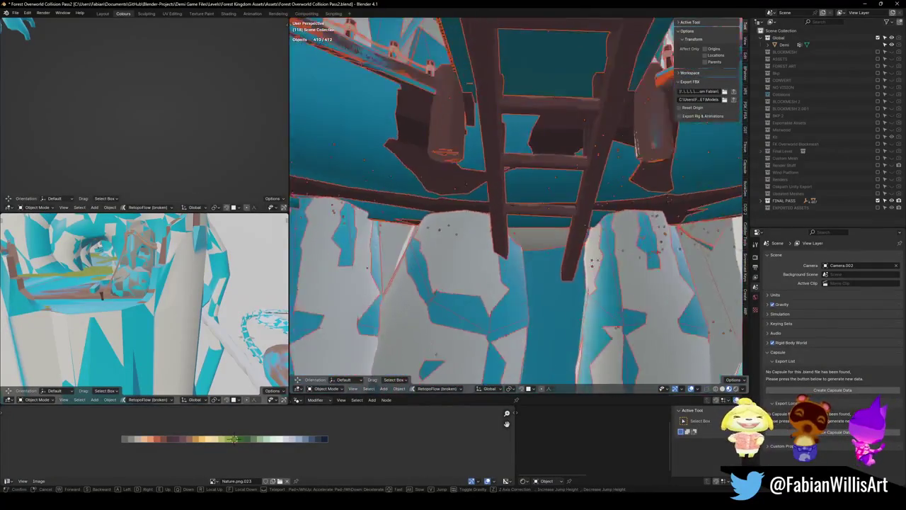
key("w")
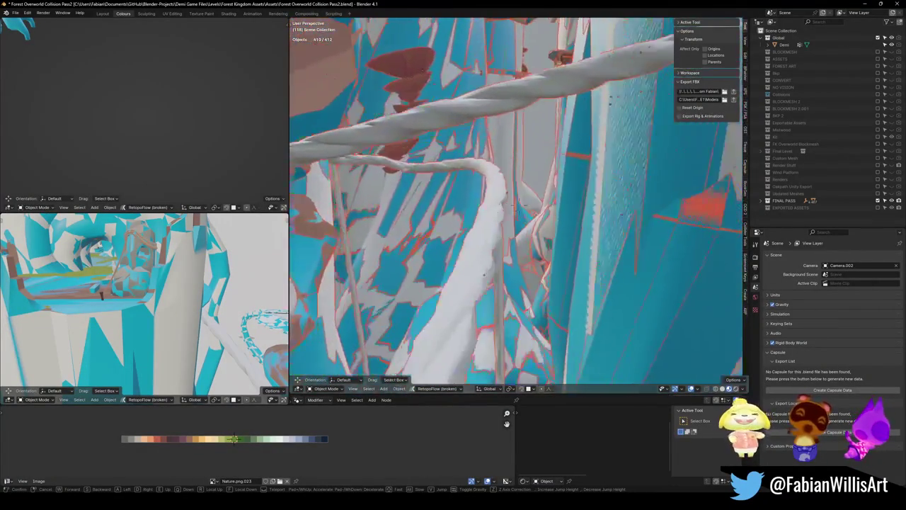
left_click(620, 228)
left_click(525, 239)
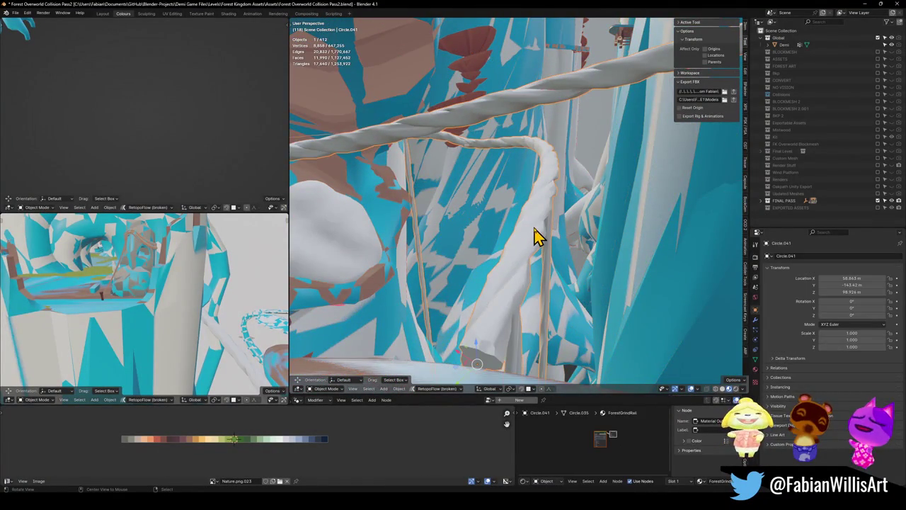
key("w")
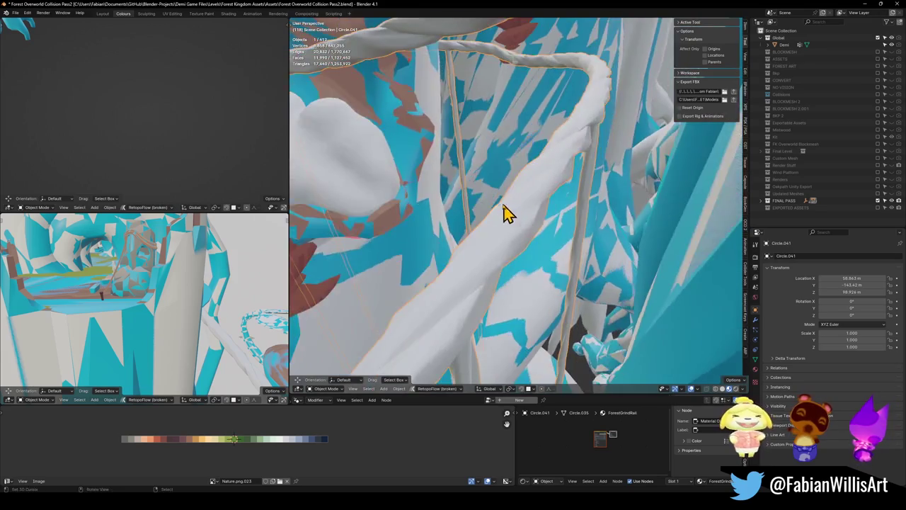
key("s")
left_click(552, 243)
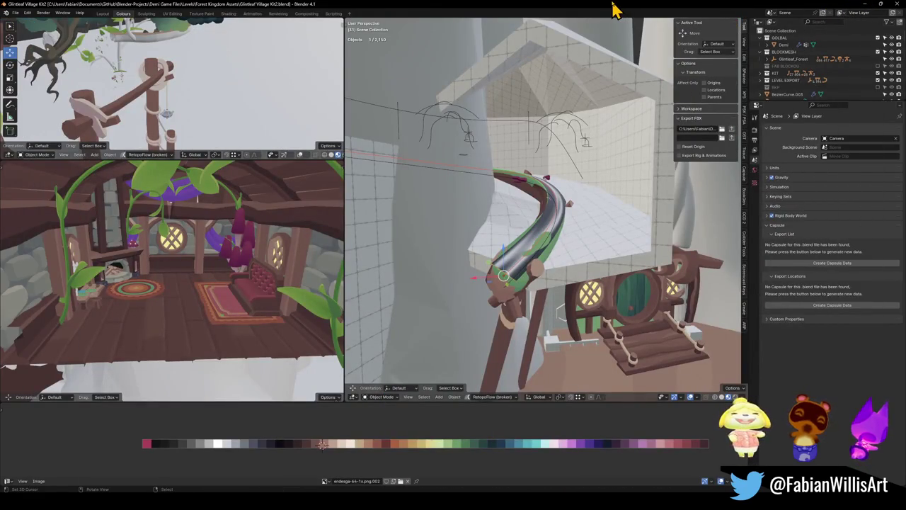
key("shift+grave")
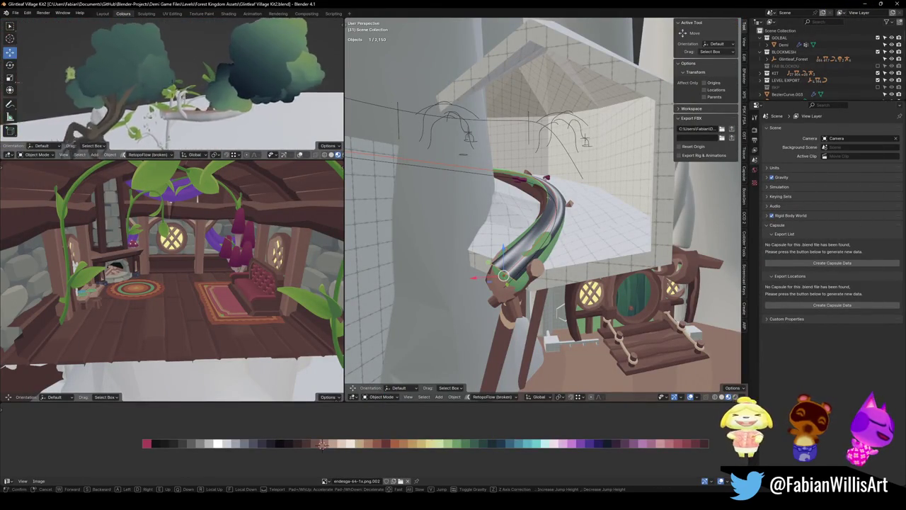
key("s")
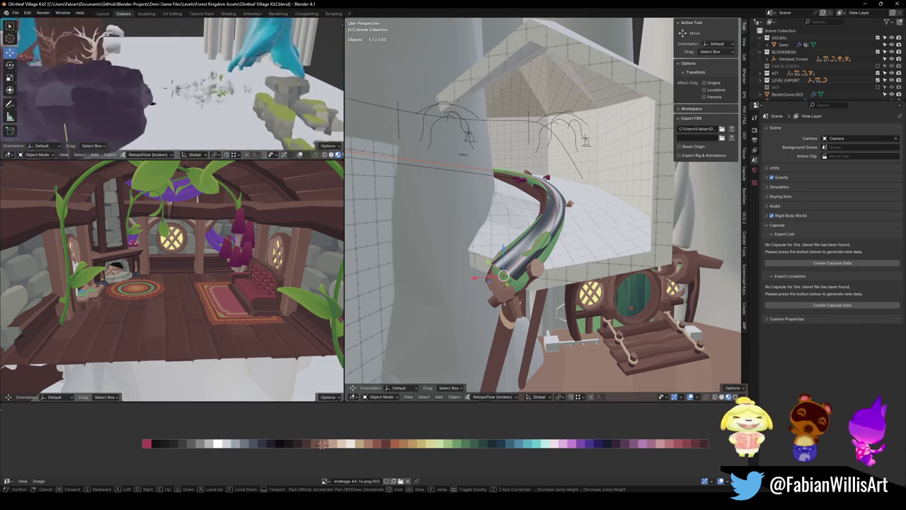
key("w")
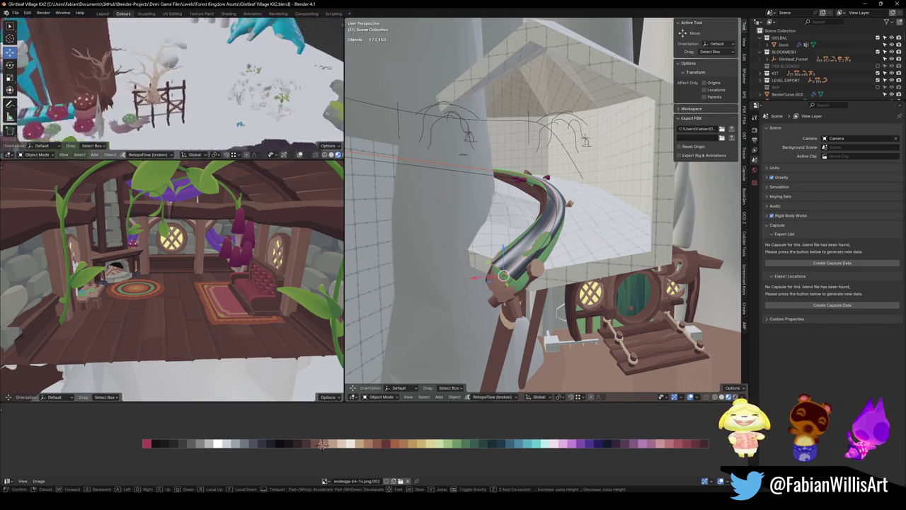
key("w")
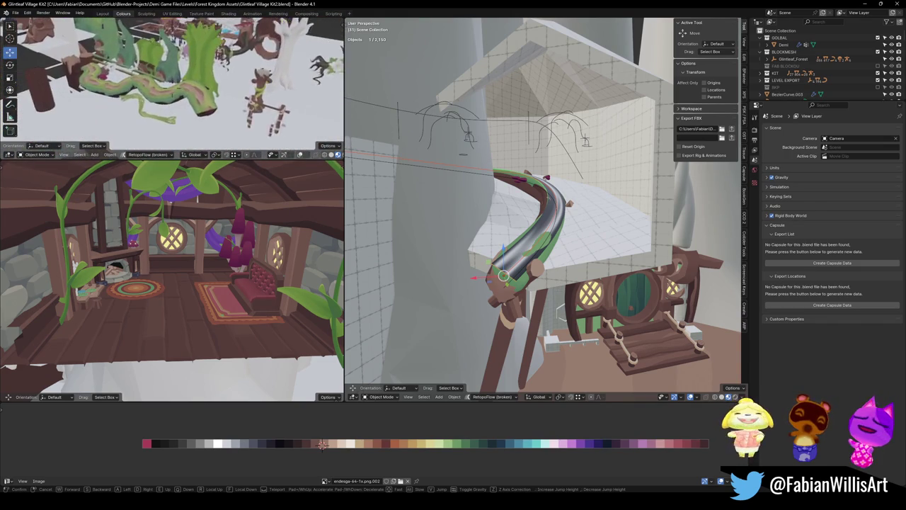
key("w")
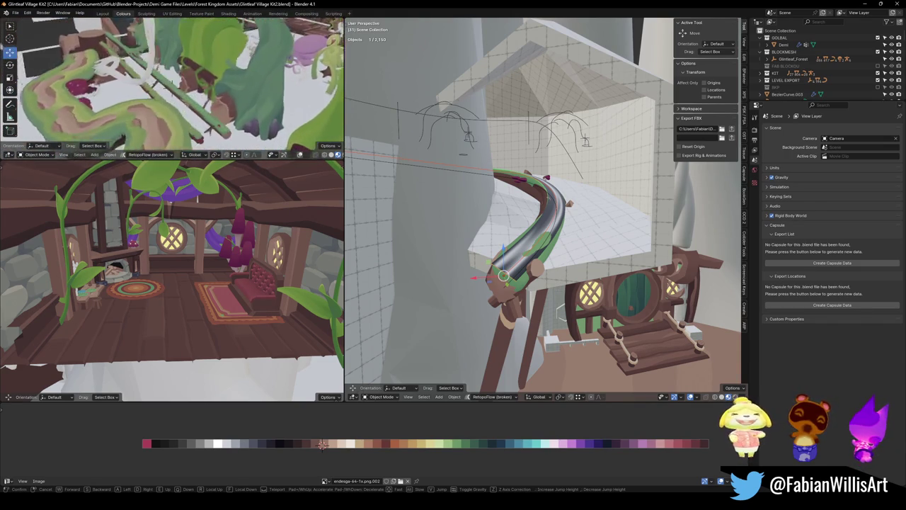
Duplicate the vine piece Circle.013 and snap the copy to the 3D cursor
left_click(178, 99)
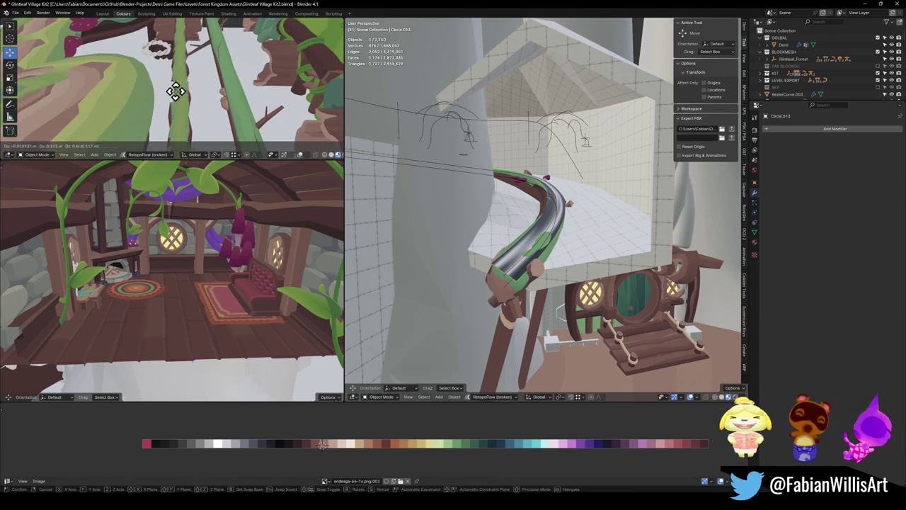
key("shift+d")
left_click(226, 116)
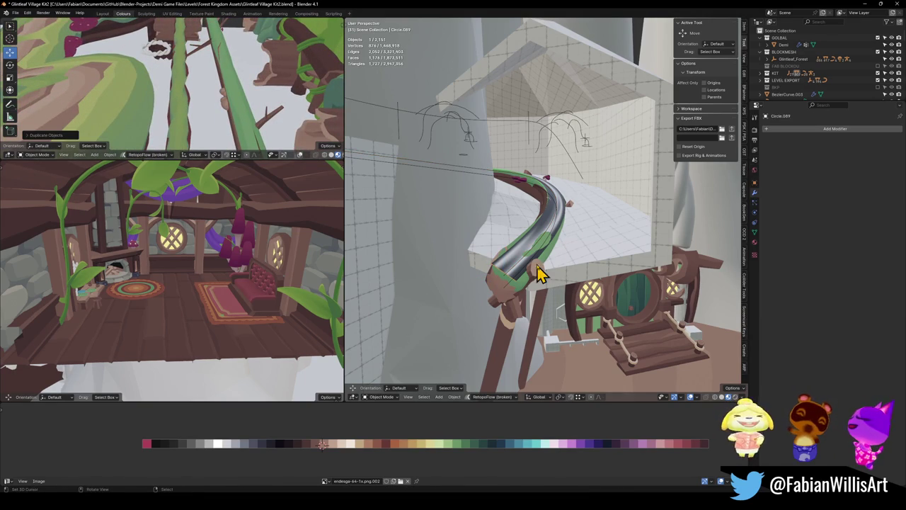
key("shift+s")
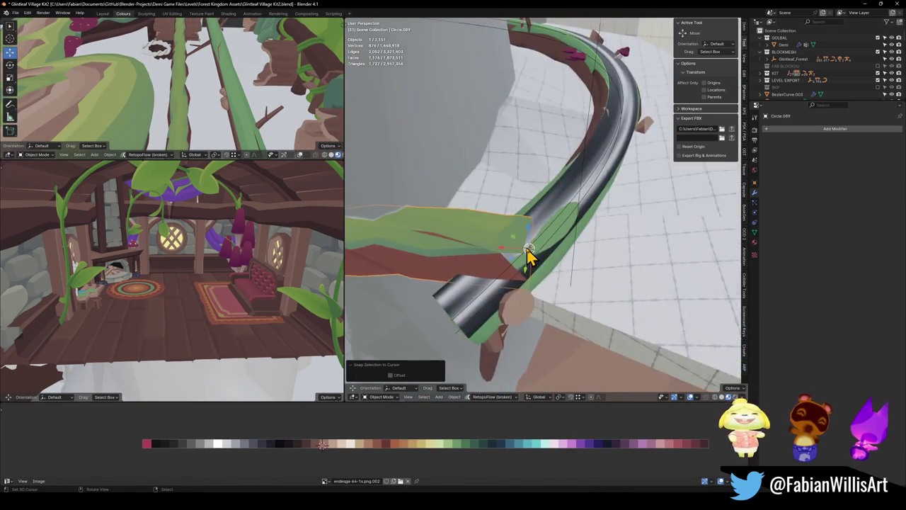
key("alt+r")
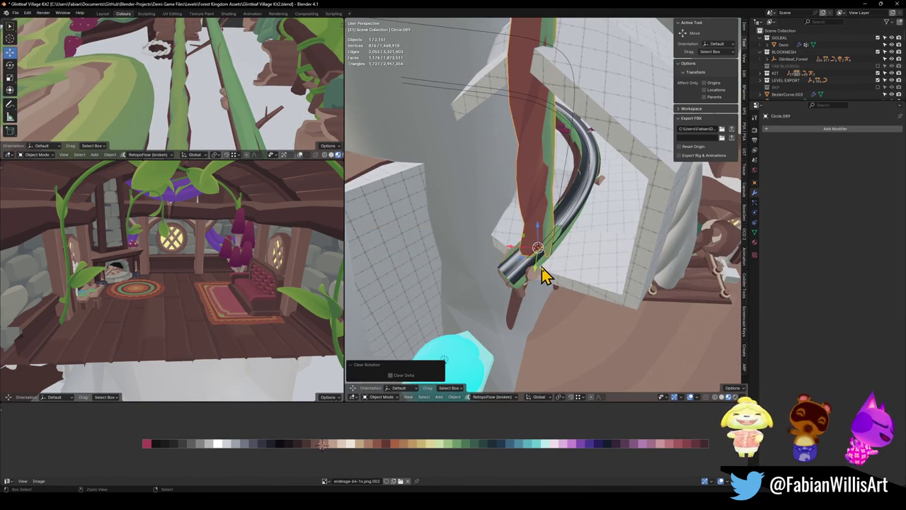
key("ctrl+z")
Copy the rail cylinder Cylinder.080's rotation onto the vine piece copy
left_click(519, 297, "shift")
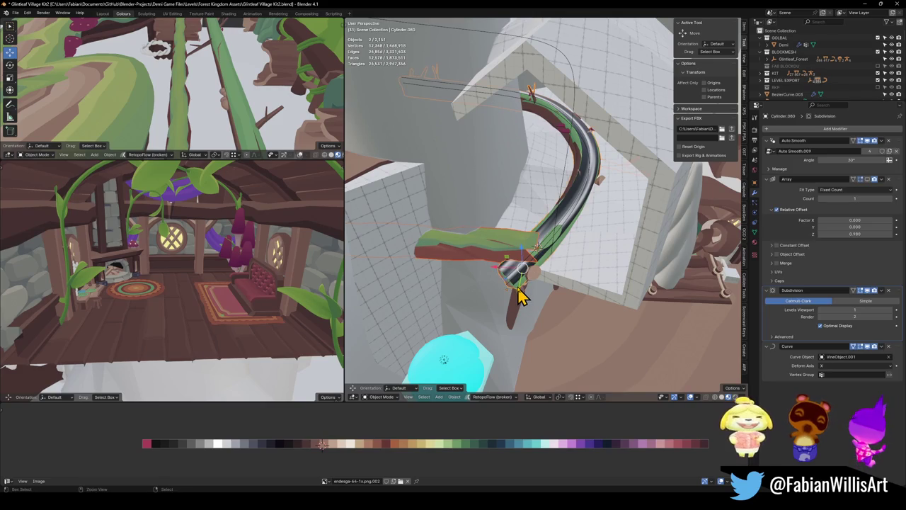
key("ctrl+c")
left_click(498, 300)
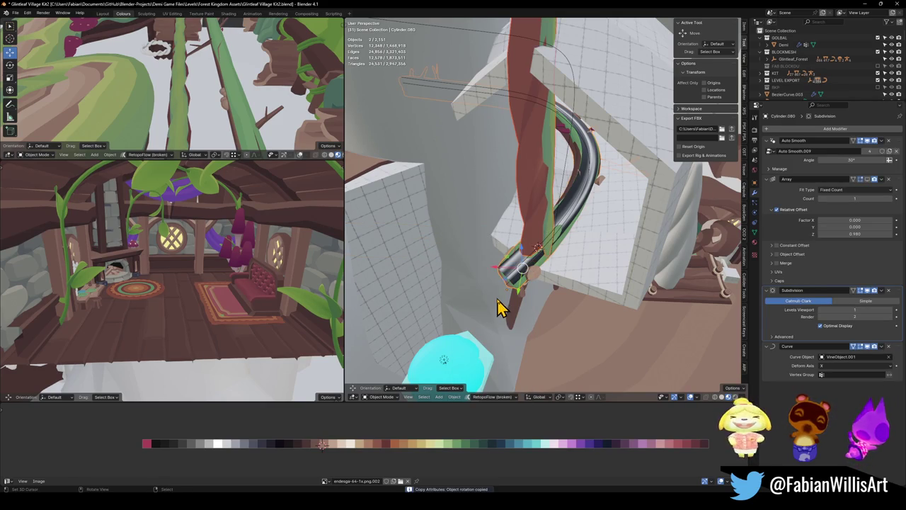
left_click(520, 271)
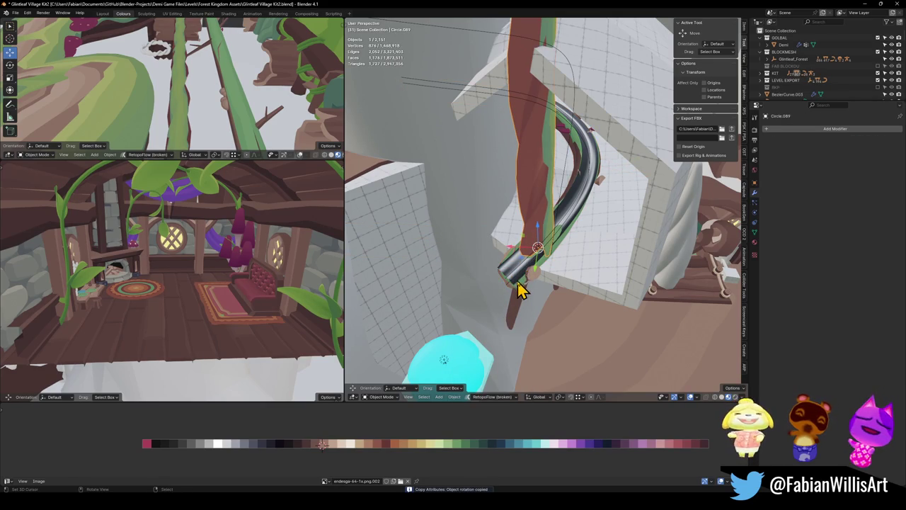
left_click(518, 297, "shift")
key("q")
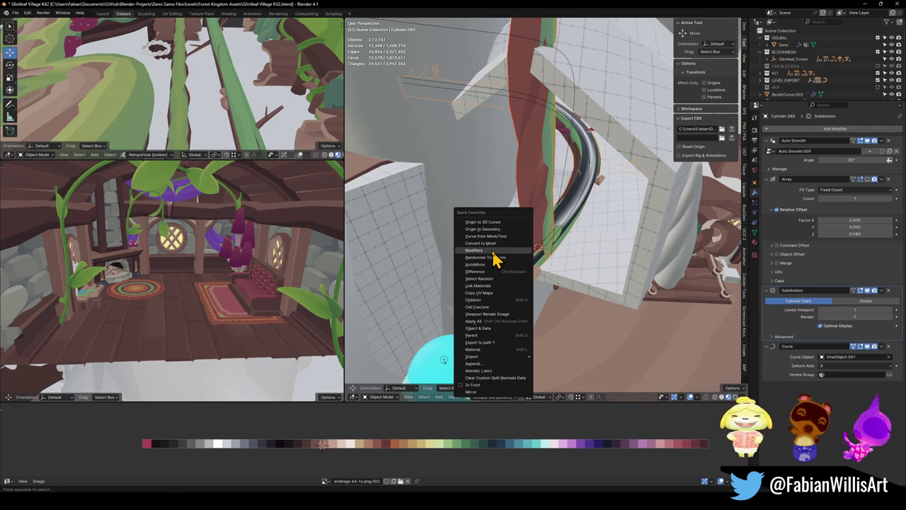
Copy the rail's modifiers onto Circle.089, then select VineObject.001, Cylinder.080 and Circle.089
left_click(493, 252)
mouse_move(554, 258)
left_mouse_down()
mouse_move(542, 229)
mouse_move(572, 243)
mouse_move(563, 250)
mouse_move(575, 235)
left_mouse_up()
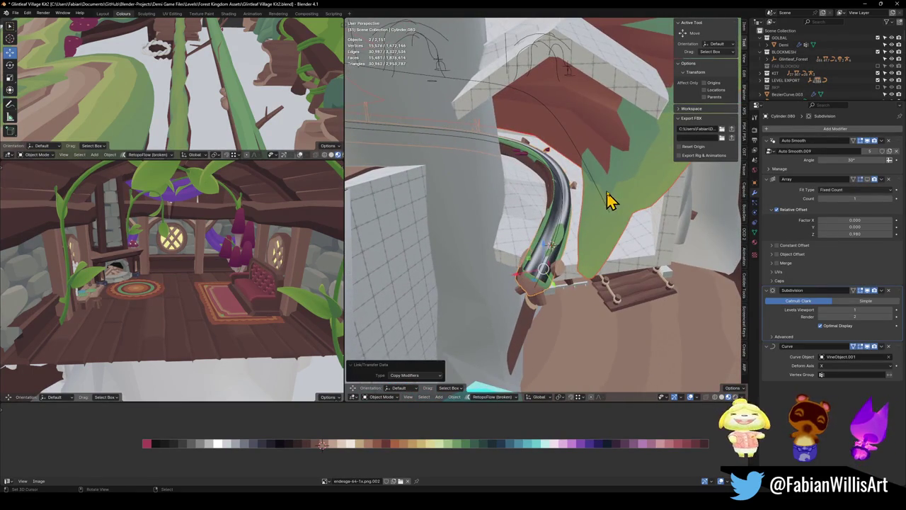
key("alt+a")
left_click(585, 214)
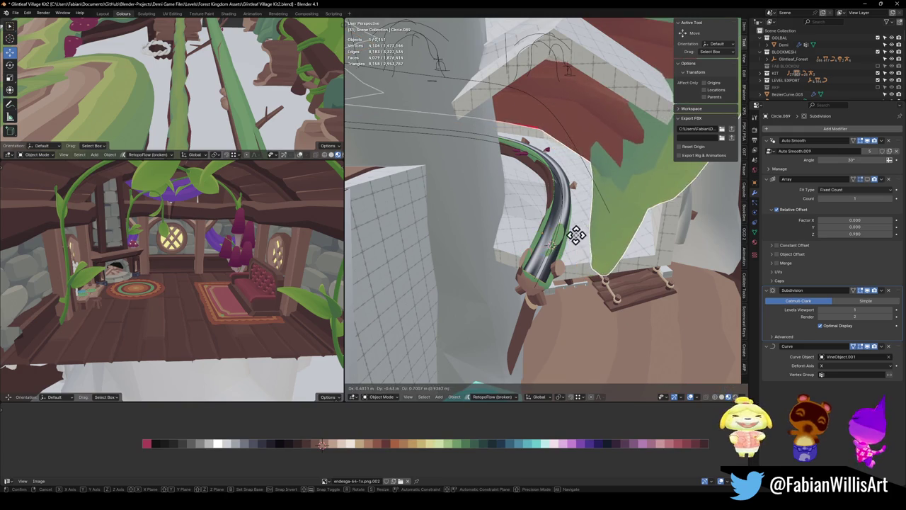
left_click(538, 290, "shift")
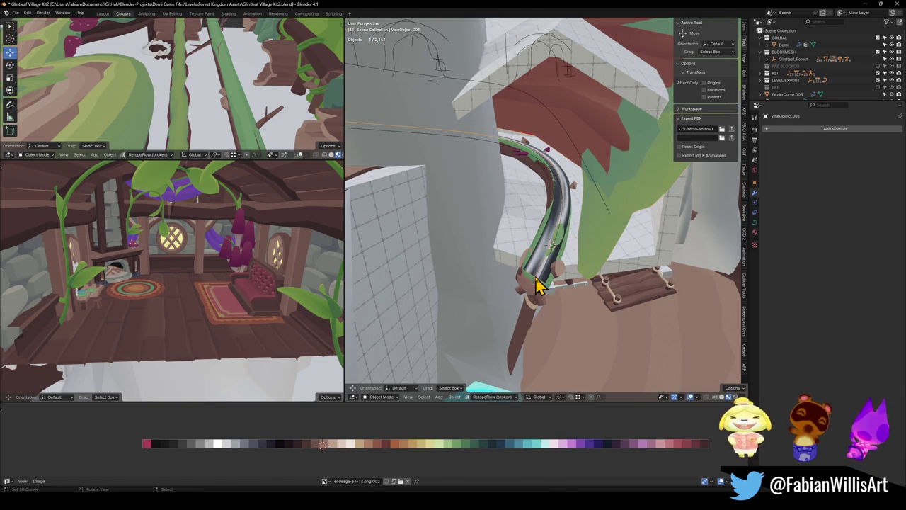
left_click(538, 289, "shift")
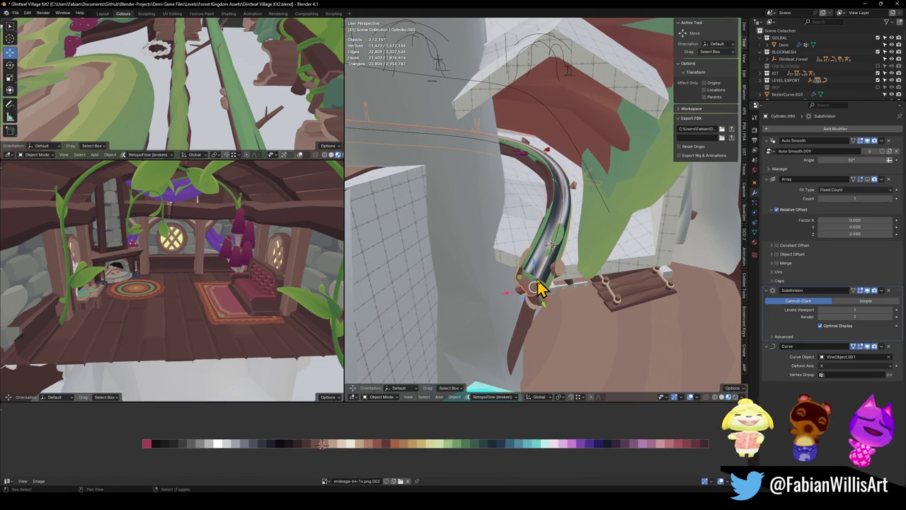
left_click(540, 290, "shift")
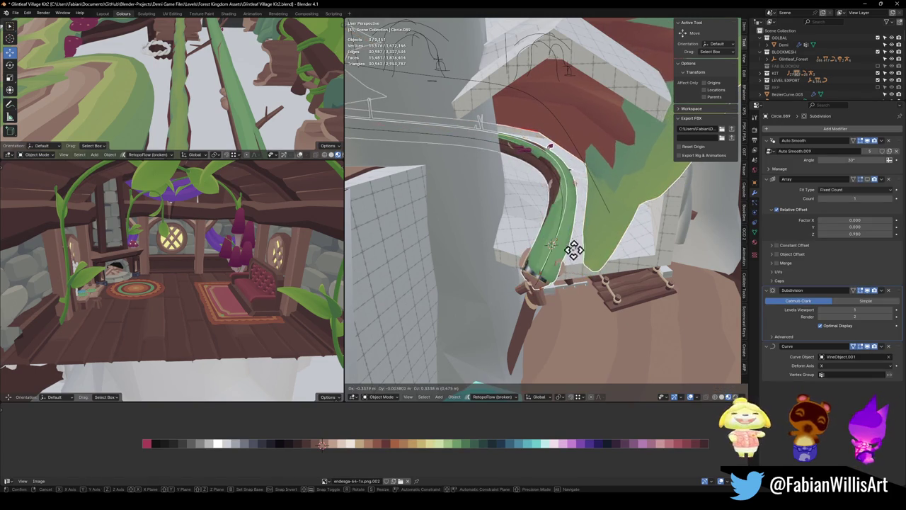
key("shift+h")
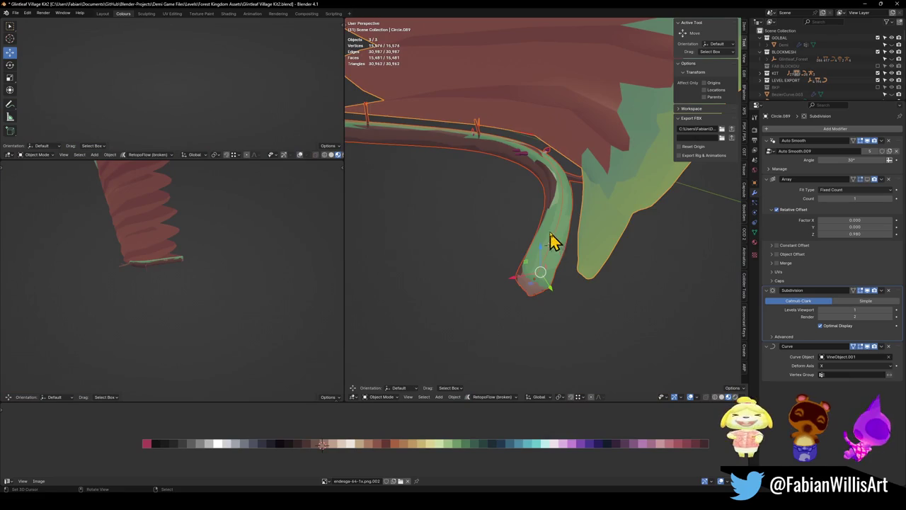
left_click(554, 242)
key("alt+r")
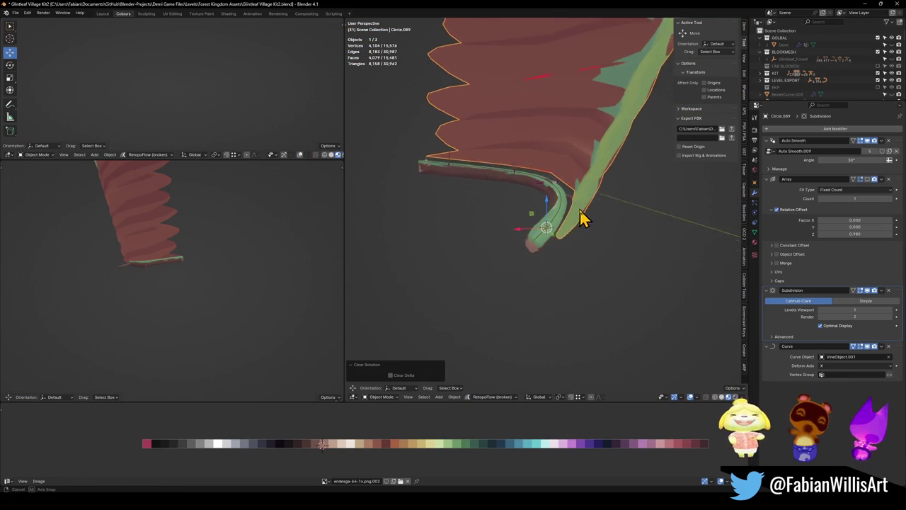
left_click(532, 247, "shift")
key("ctrl+c")
left_click(525, 237)
left_click(591, 210)
left_click(591, 210)
key("alt+r")
key("alt+s")
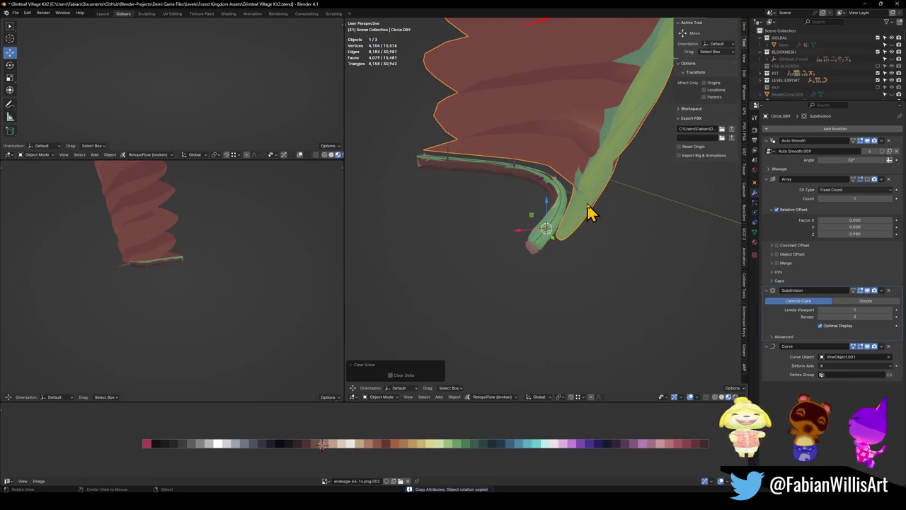
key("r")
key("z")
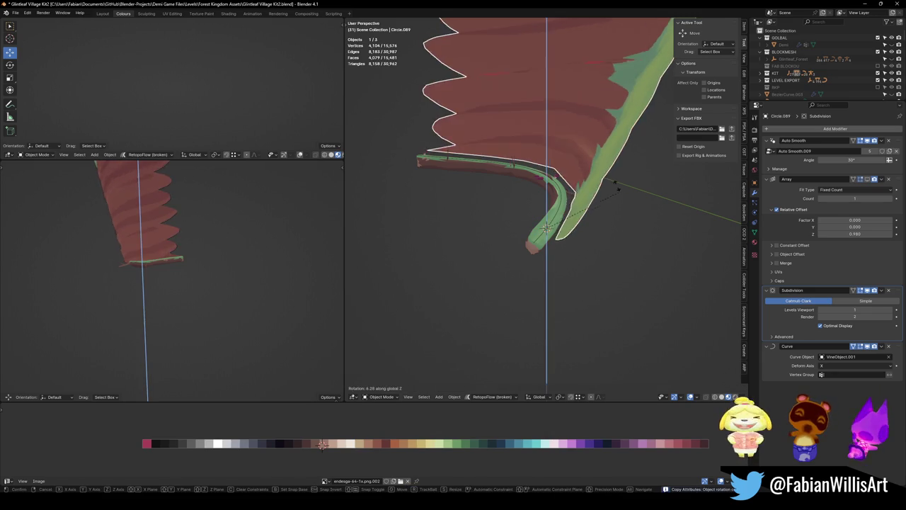
key("x")
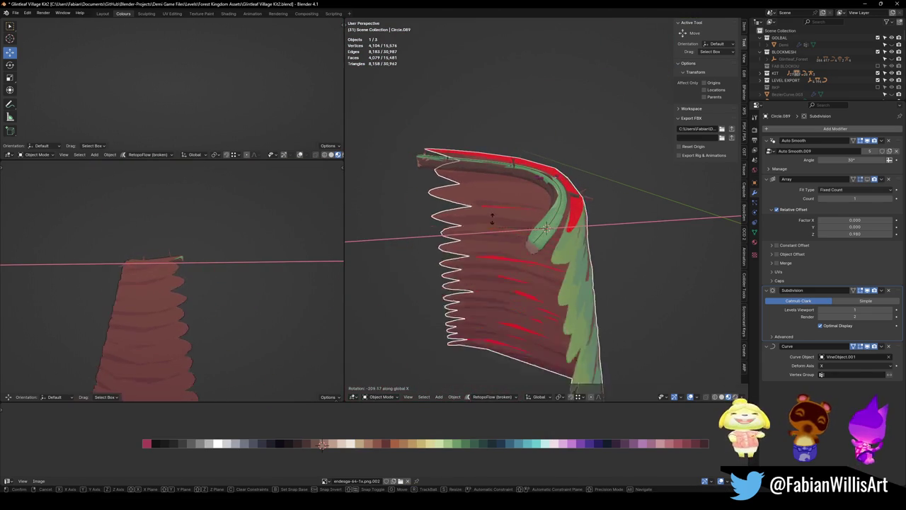
key("Escape")
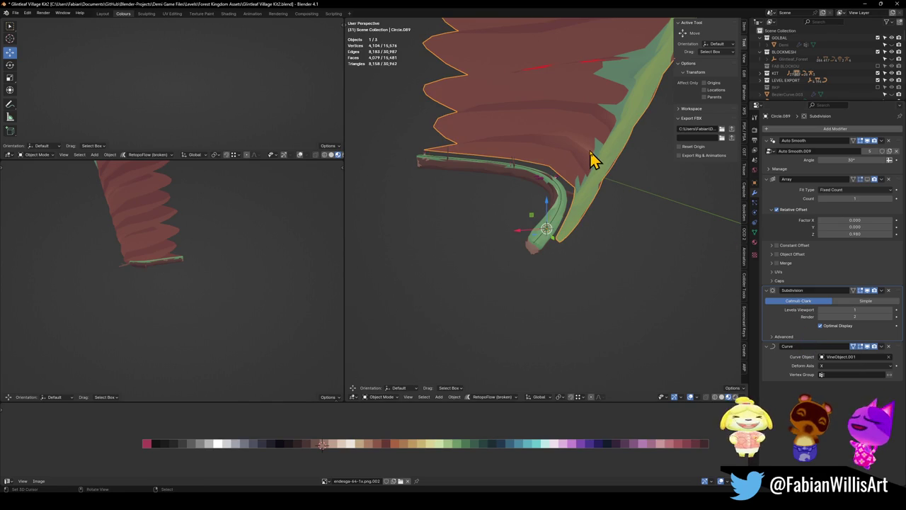
Remove the Array and Auto Smooth modifiers from the vine mesh
left_click(889, 180)
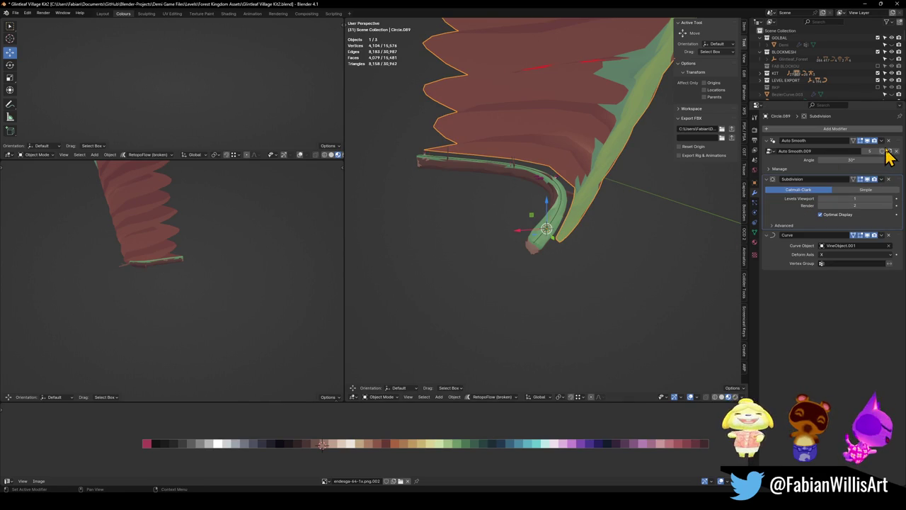
left_click(889, 140)
left_click(866, 150)
key("ctrl+z")
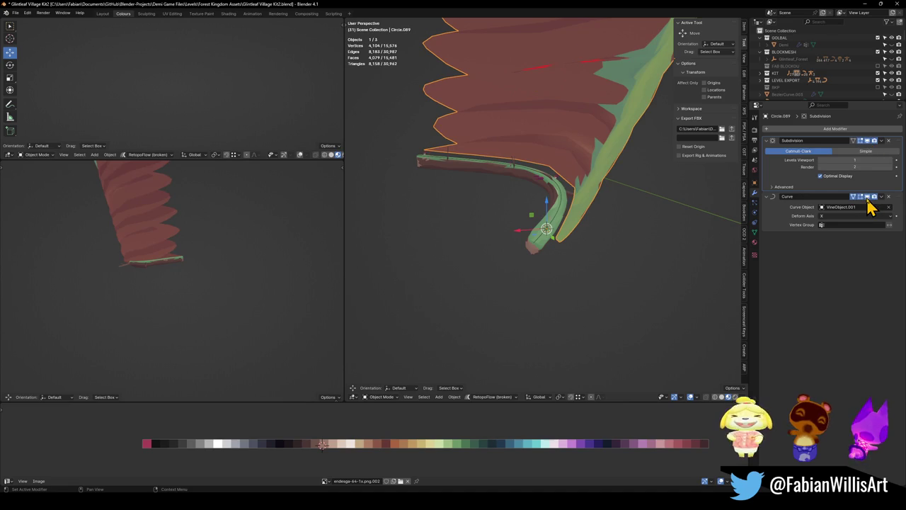
Clear the vine mesh's rotation
left_click(867, 199)
mouse_move(601, 166)
left_mouse_down()
mouse_move(562, 174)
mouse_move(526, 206)
left_mouse_up()
key("alt+r")
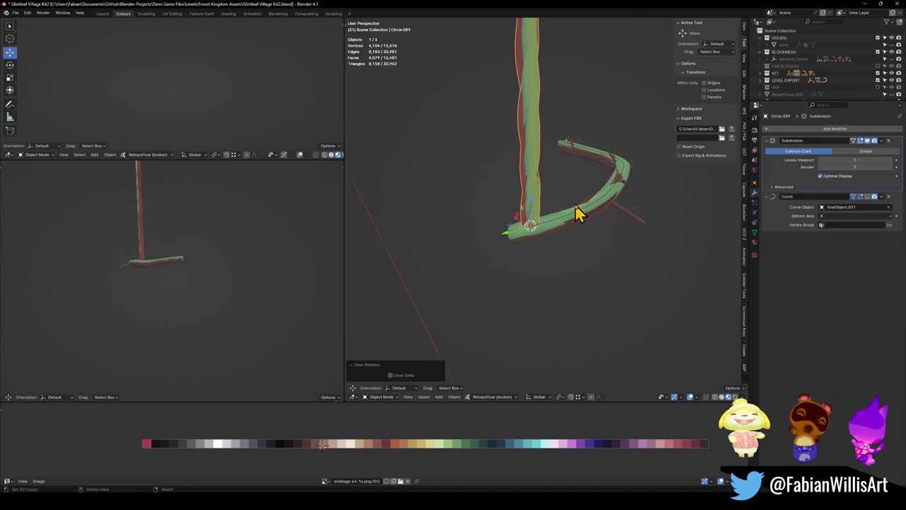
scroll(575, 212, "up", 3)
Disable Cylinder.080's Curve modifier in the viewport so the branch straightens
left_click(562, 249)
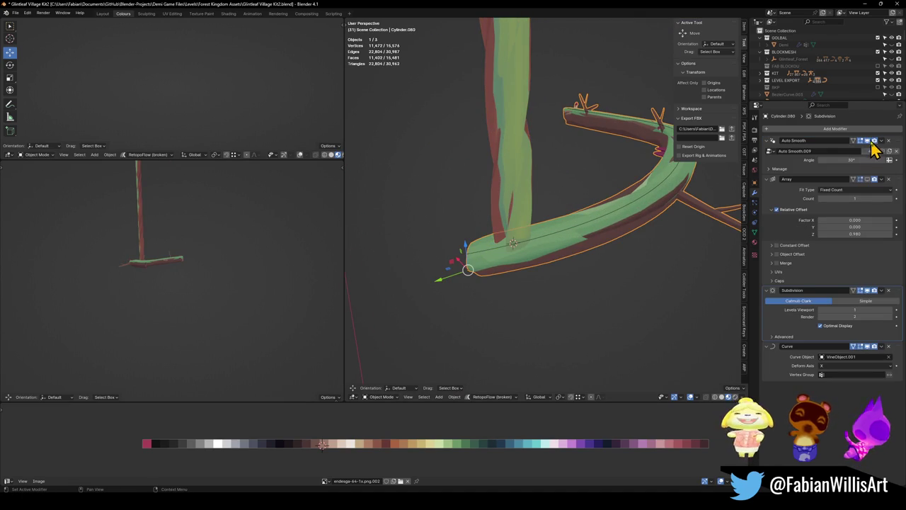
left_click(868, 348)
mouse_move(602, 233)
left_mouse_down()
mouse_move(525, 172)
mouse_move(531, 229)
left_mouse_up()
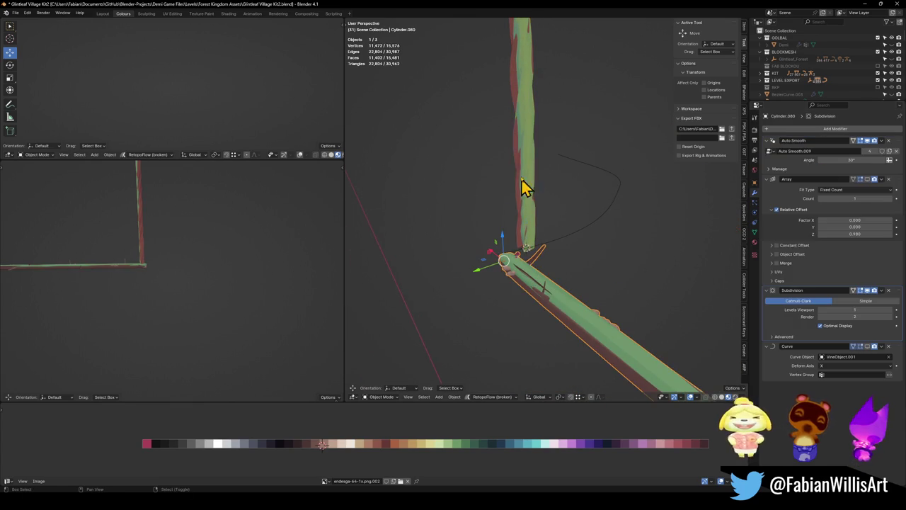
Snap the vine mesh Circle.089 onto the 3D cursor and view it from top
left_click(523, 218)
key("shift+s")
left_click_drag(524, 215, 572, 237)
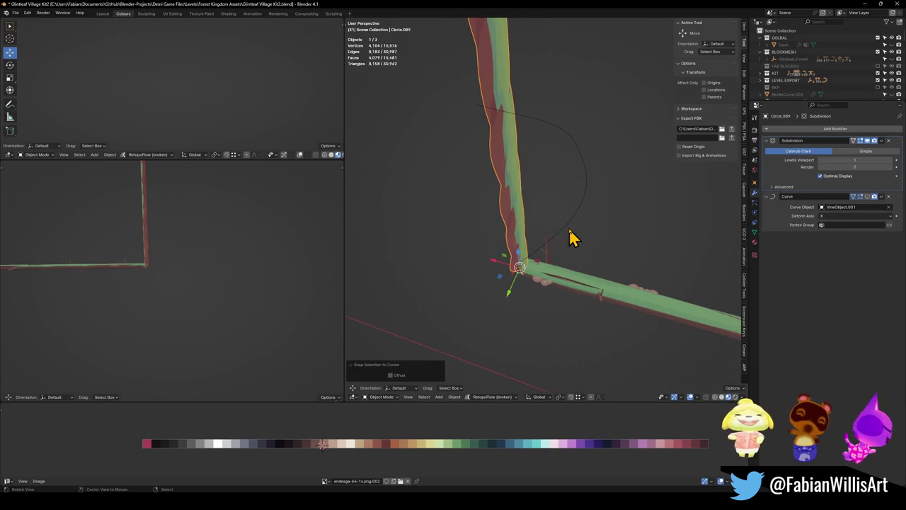
key("KP_7")
Rotate the vine mesh 90° about the Y axis
key("r")
key("x")
key("x")
key("x")
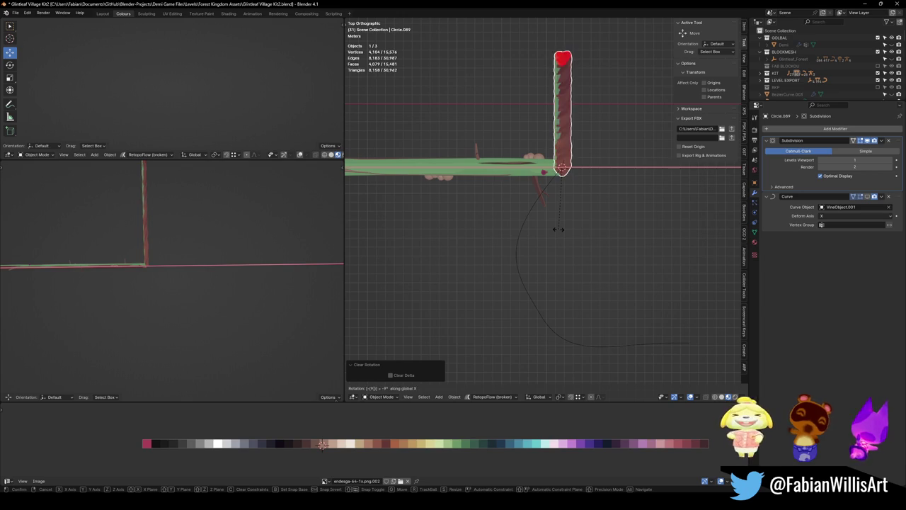
type("y")
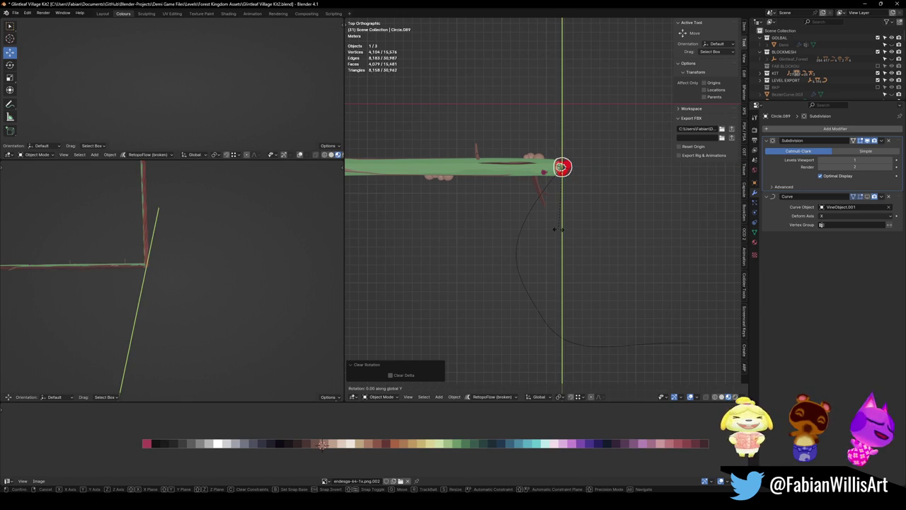
type("90")
key("Return")
key("KP_8")
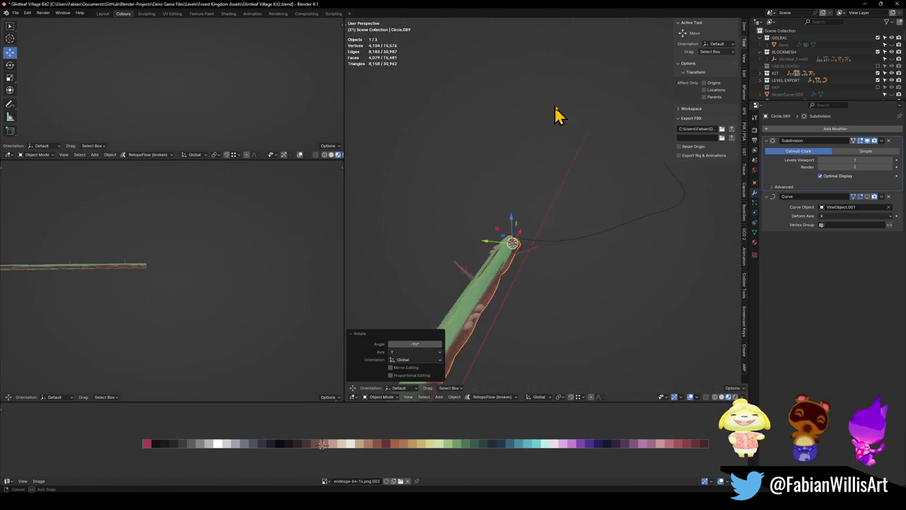
Mirror the vine mesh on Z and apply its rotation and scale
key("shift+d")
key("z")
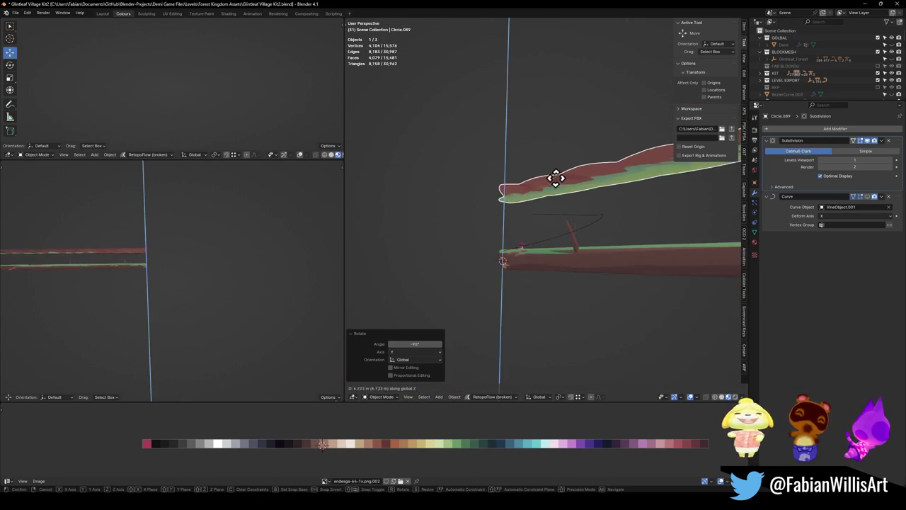
key("Escape")
key("ctrl+m")
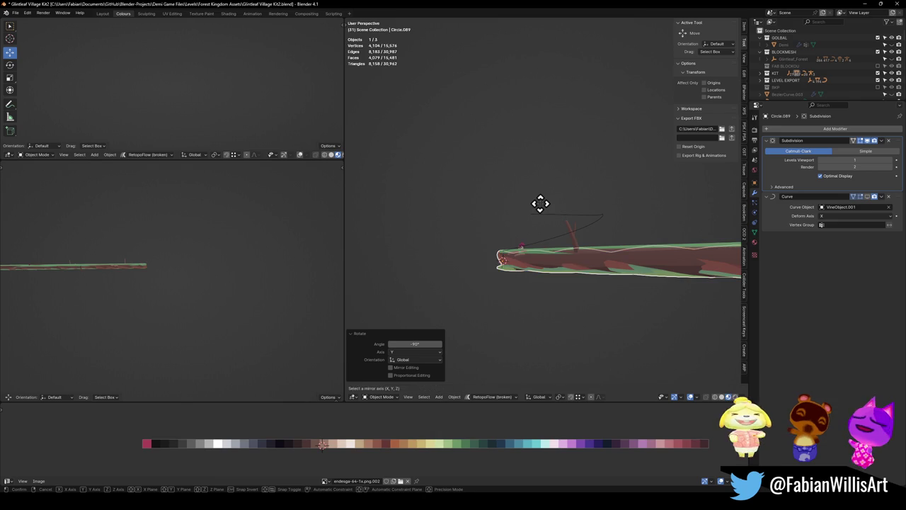
key("x")
key("Return")
key("ctrl+a")
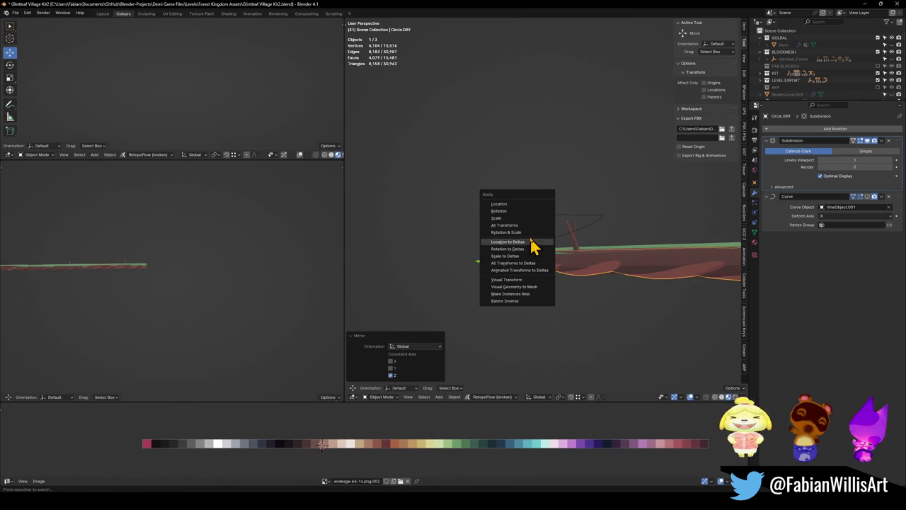
left_click(535, 244)
Flip the vine mesh's normals outward, then select the branch Cylinder.080
key("Tab")
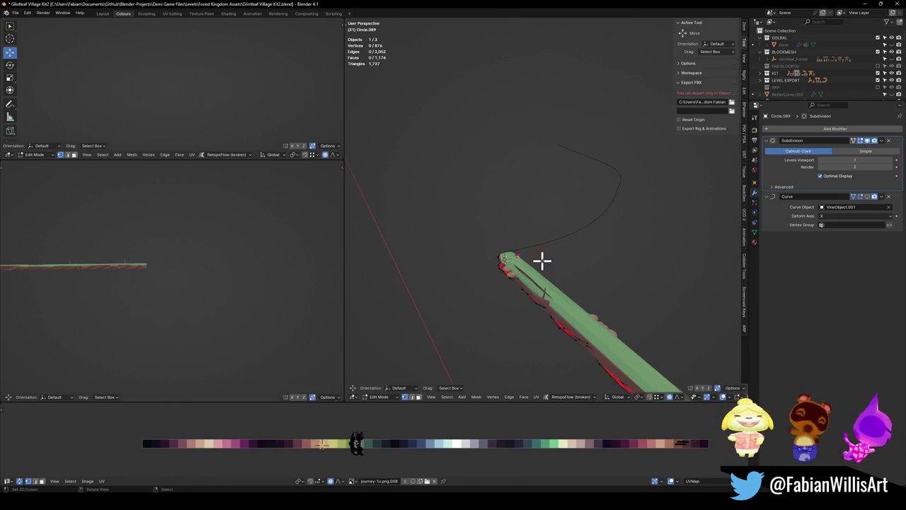
key("alt+n")
left_click(544, 262)
key("Tab")
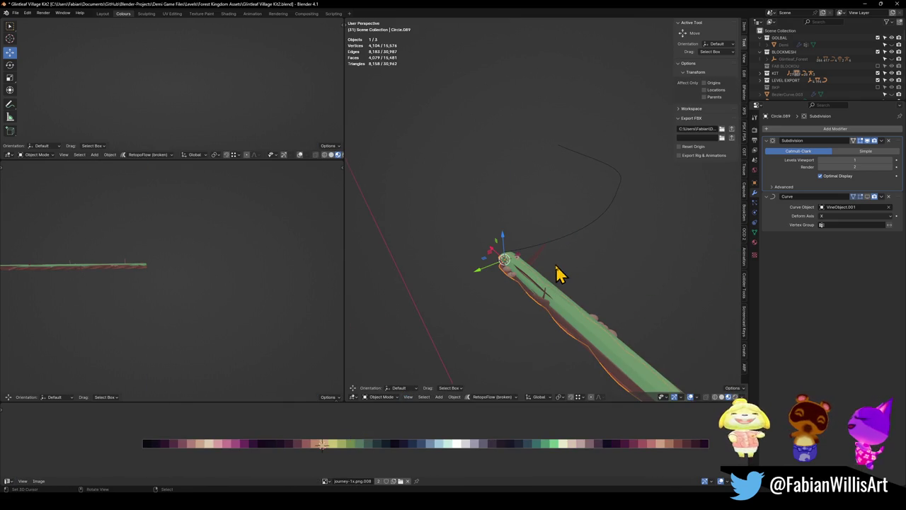
left_click(541, 283)
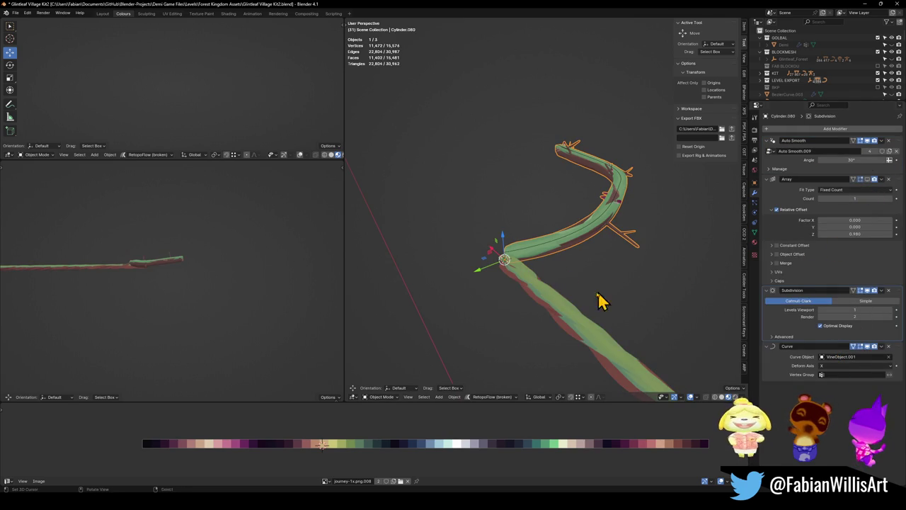
Re-enable Circle.089's Curve modifier in the viewport and orbit to check it bends along Cylinder.080
left_click(538, 295)
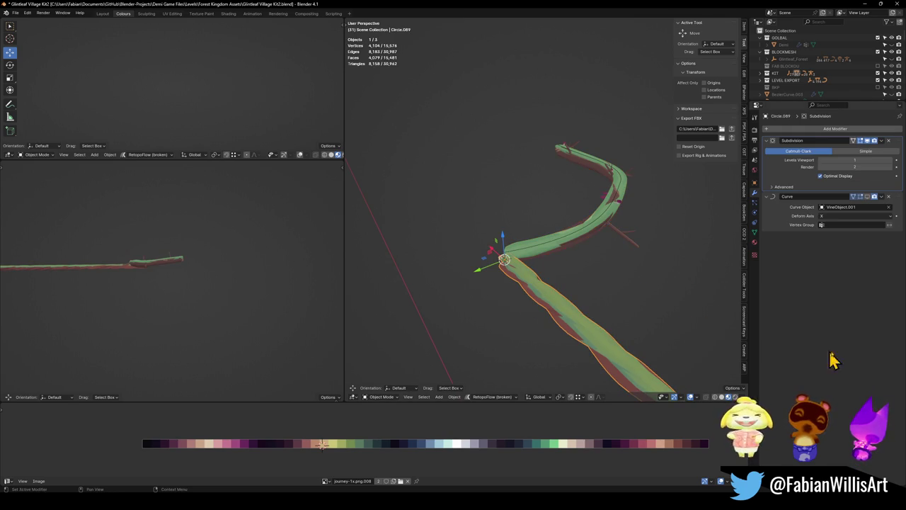
left_click(873, 196)
left_click(521, 248)
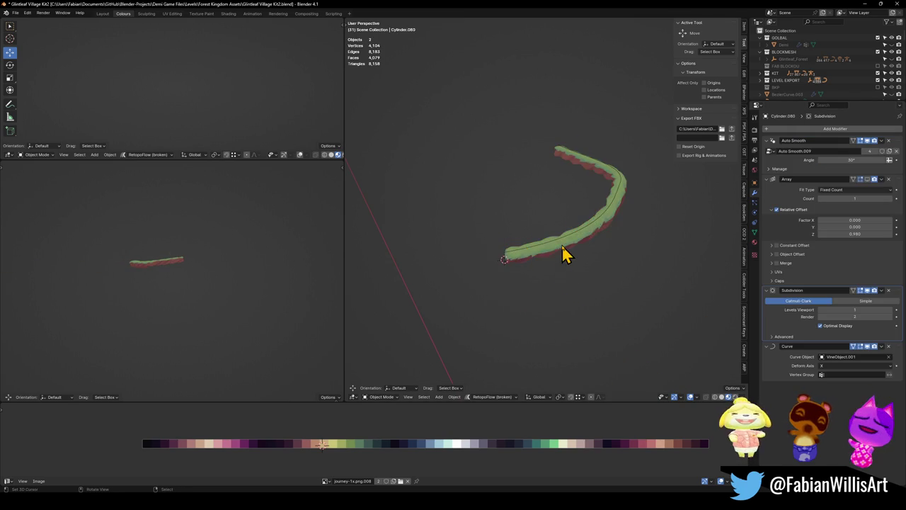
scroll(560, 247, "up", 6)
scroll(535, 230, "down", 6)
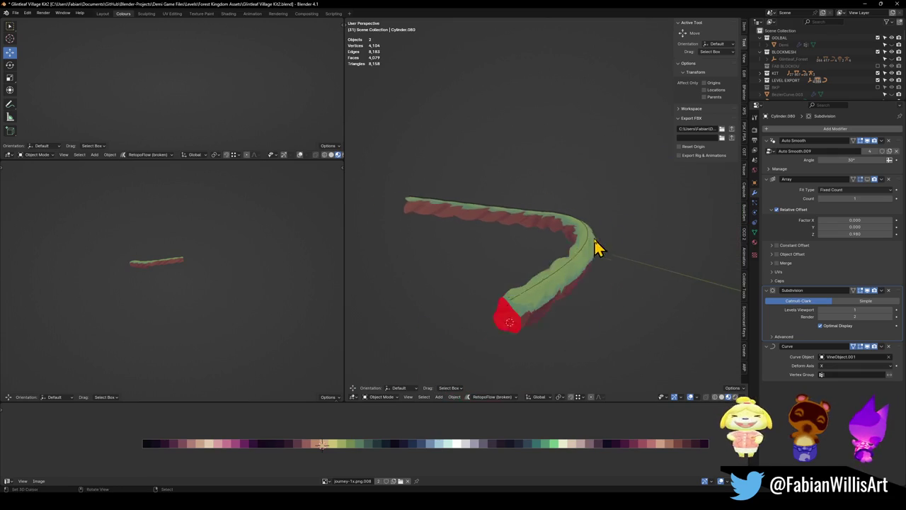
scroll(580, 251, "up", 3)
left_click_drag(504, 256, 516, 267)
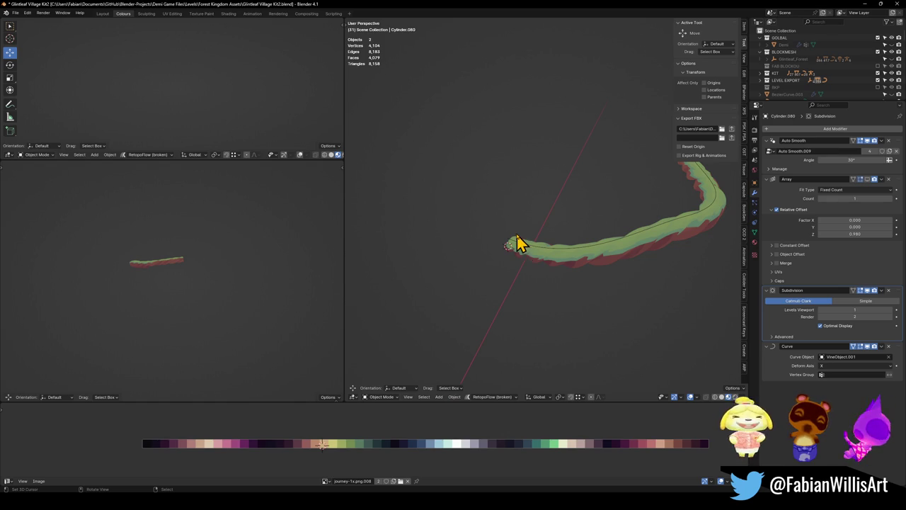
mouse_move(613, 252)
left_mouse_down()
mouse_move(579, 229)
mouse_move(527, 241)
mouse_move(576, 228)
mouse_move(556, 271)
mouse_move(587, 260)
mouse_move(588, 271)
mouse_move(562, 307)
mouse_move(512, 243)
mouse_move(506, 289)
mouse_move(540, 252)
mouse_move(516, 295)
mouse_move(559, 336)
left_mouse_up()
Duplicate Circle.089 in place, remove the copy's Curve modifier, and unhide all objects
left_click(588, 318)
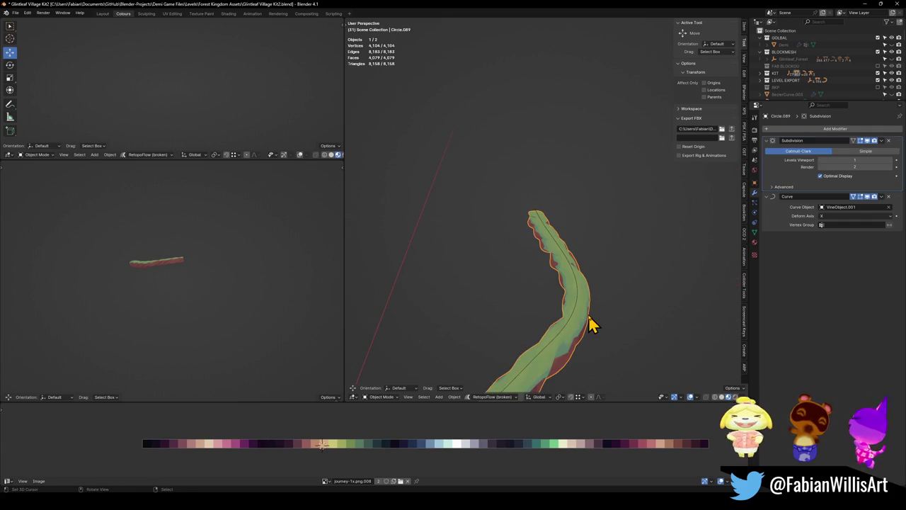
left_click_drag(583, 297, 520, 302)
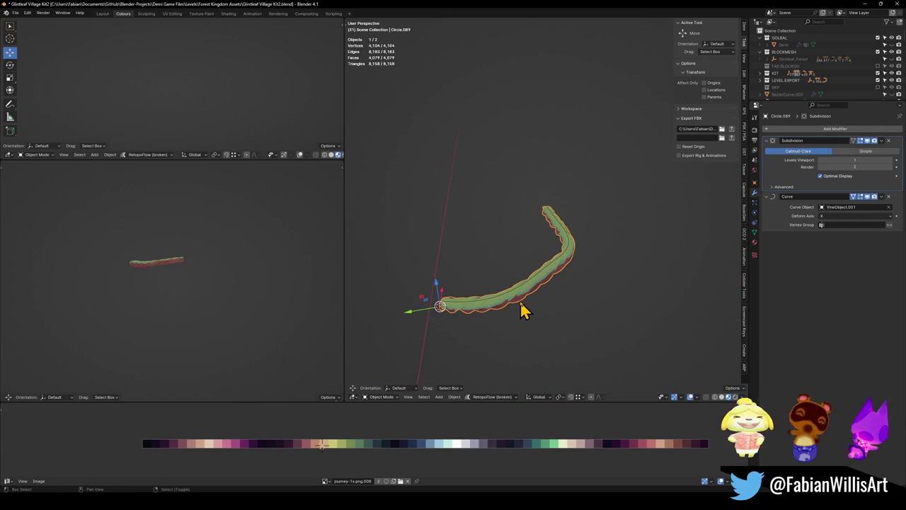
key("shift+d")
key("Escape")
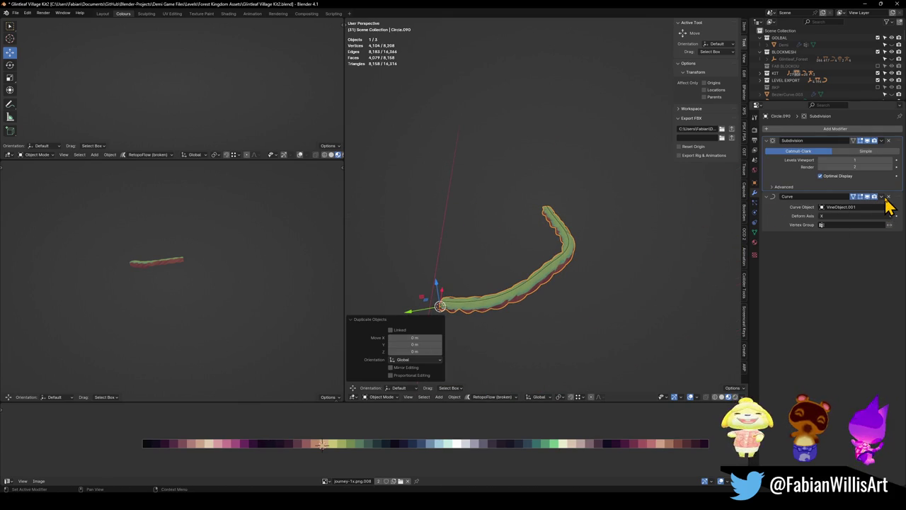
left_click(889, 196)
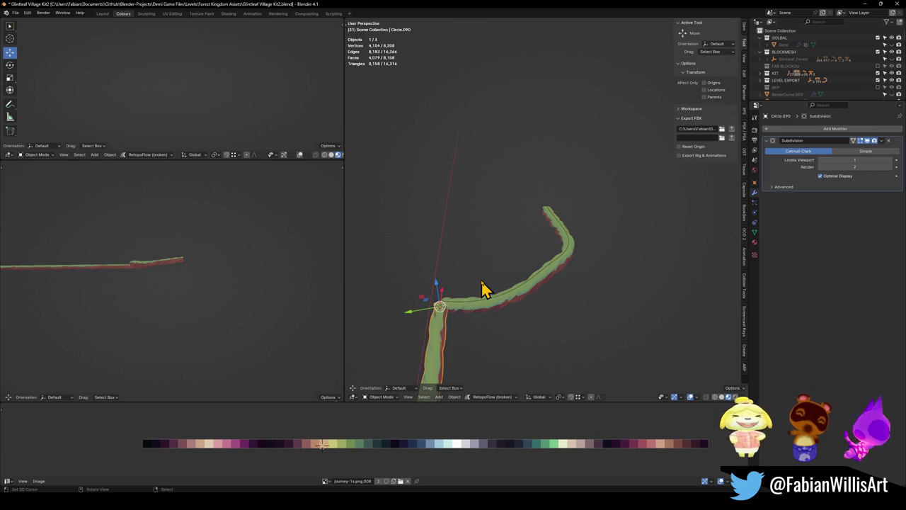
key("KP_Divide")
key("KP_Divide")
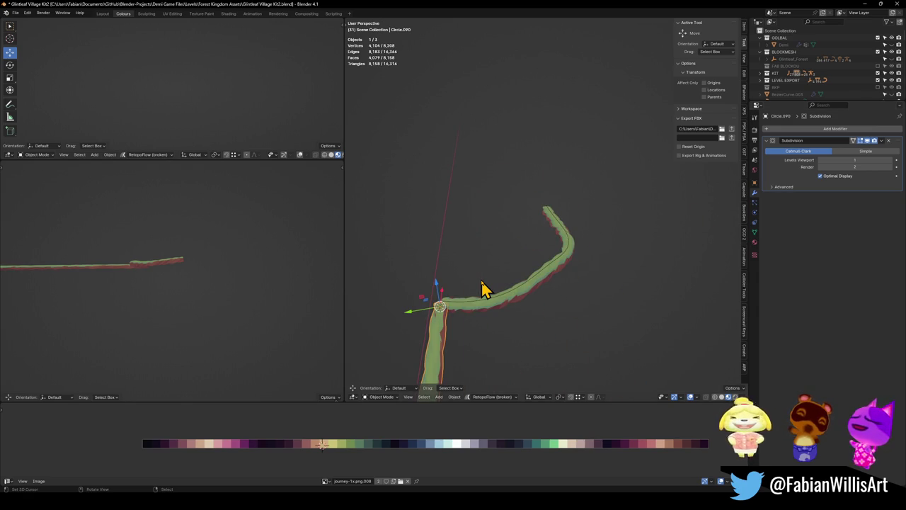
key("alt+h")
Delete the grey curved rail tube and the green vine tube, then reselect Circle.089
mouse_move(530, 287)
left_mouse_down()
mouse_move(477, 298)
mouse_move(495, 233)
mouse_move(549, 224)
mouse_move(448, 259)
mouse_move(582, 287)
left_mouse_up()
left_click(536, 269)
key("Delete")
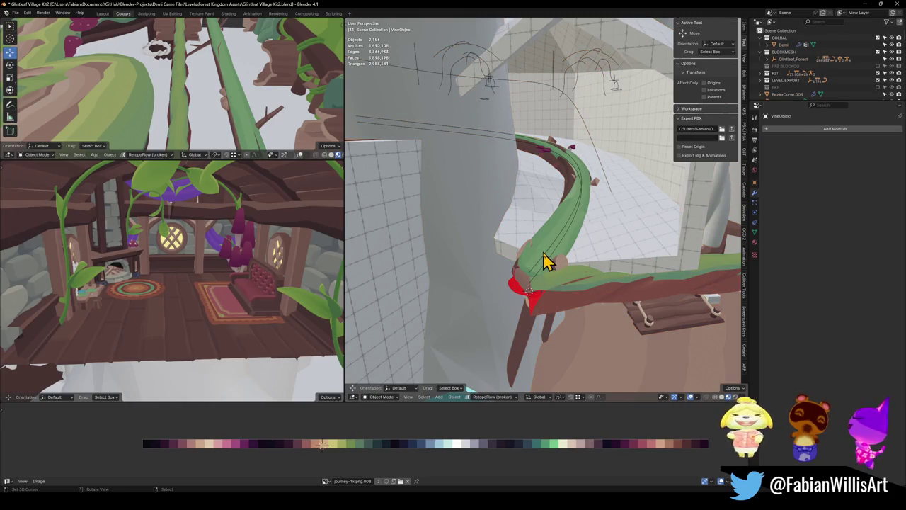
left_click(545, 254)
key("Delete")
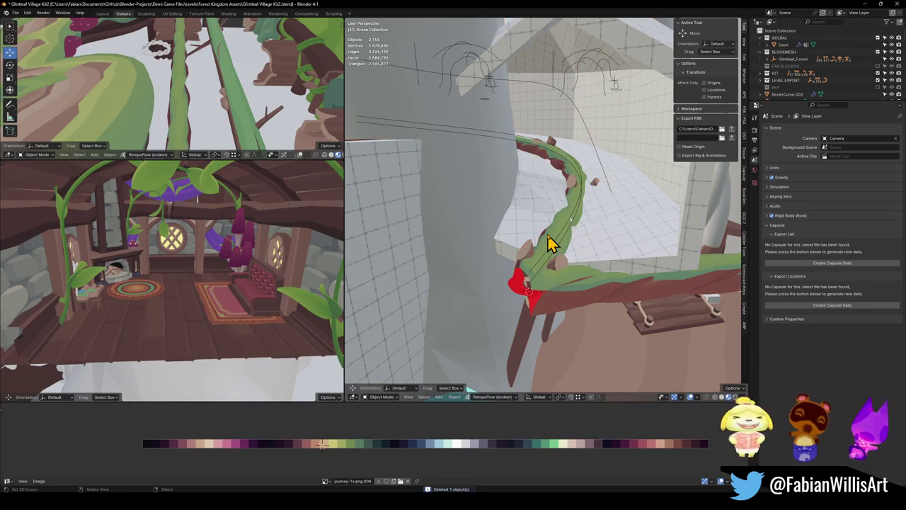
left_click(550, 243)
mouse_move(550, 242)
left_mouse_down()
mouse_move(429, 279)
mouse_move(496, 259)
mouse_move(459, 269)
mouse_move(495, 274)
mouse_move(722, 237)
mouse_move(661, 265)
left_mouse_up()
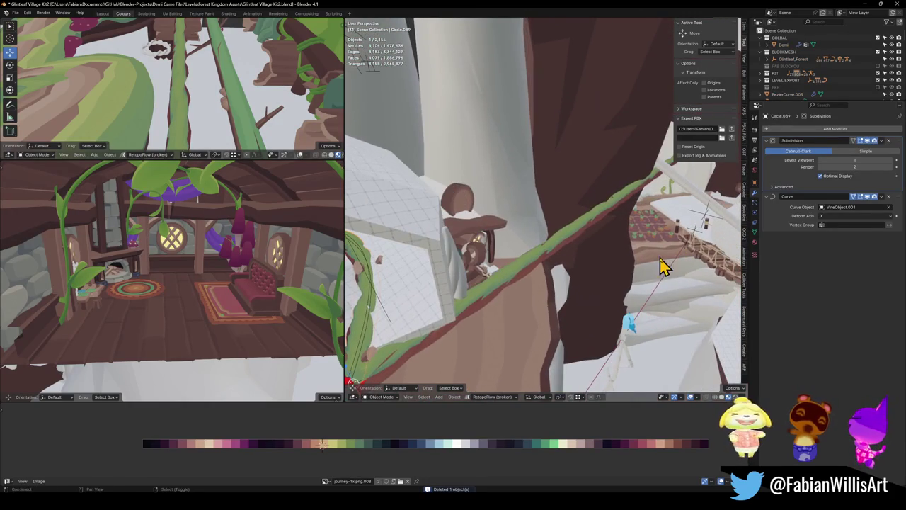
Parent the vine mesh to the MESH empty and save the file
left_click(697, 238, "shift")
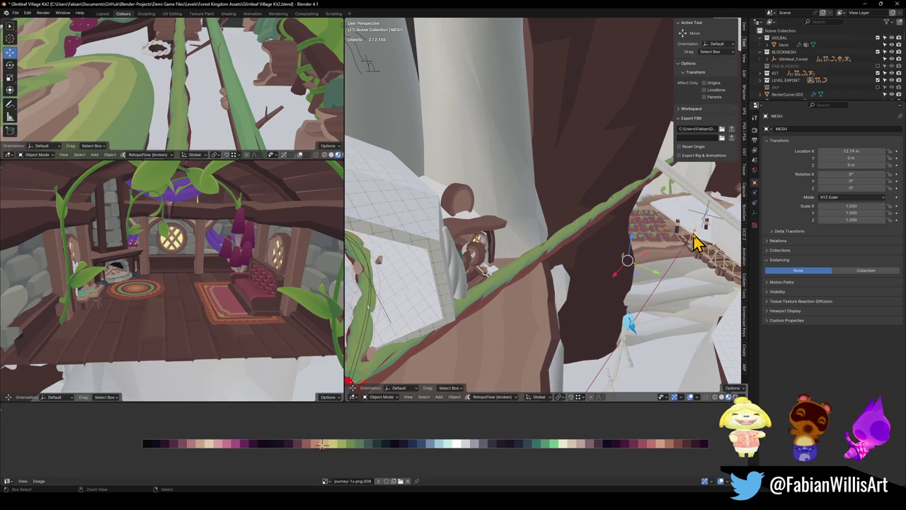
key("ctrl+p")
left_click(698, 241)
key("ctrl+s")
Snap the 3D cursor to the green vine and move the leaf tube onto it
key("shift+grave")
key("w")
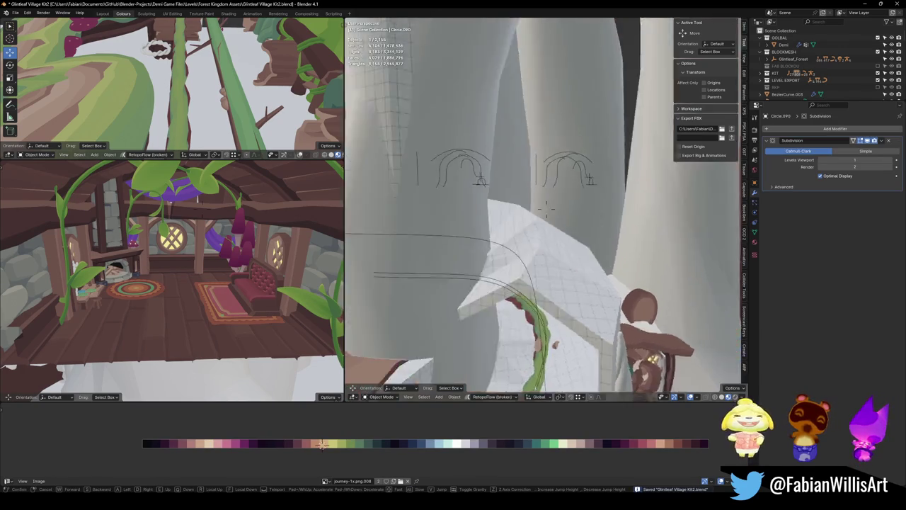
key("s")
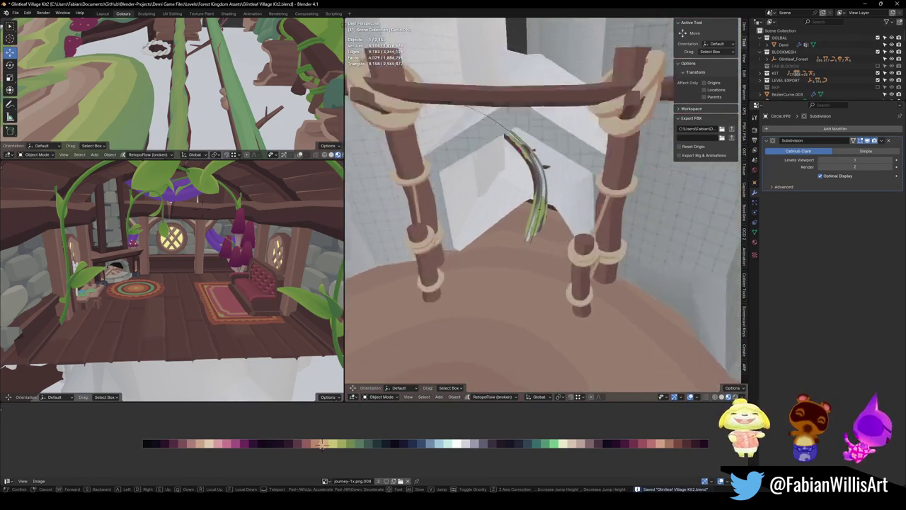
left_click(556, 263)
left_click(531, 296)
scroll(542, 297, "down", 4)
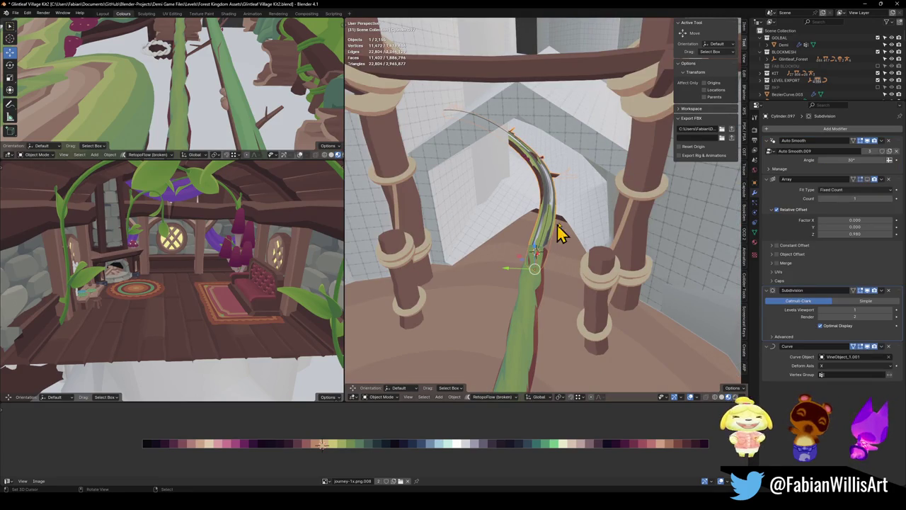
key("shift+s")
left_click(552, 308)
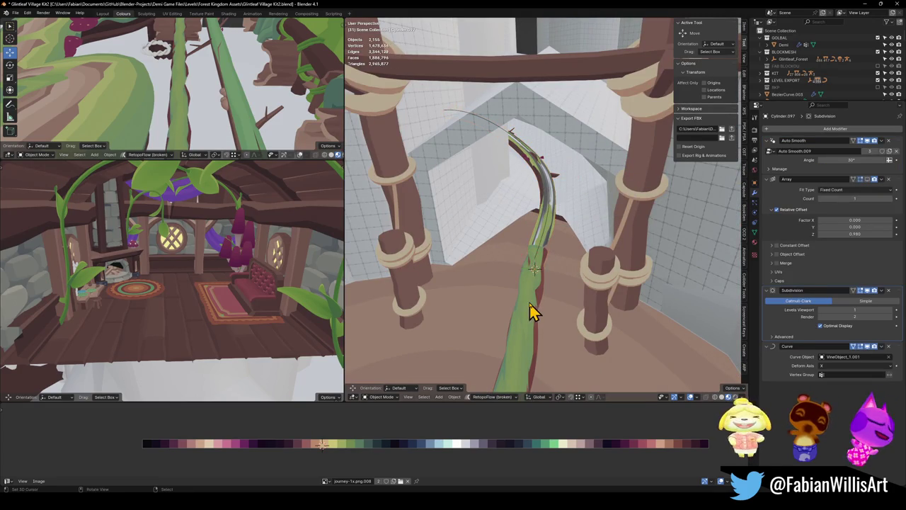
left_click(530, 310)
key("shift+s")
left_click(559, 241)
key("KP_Decimal")
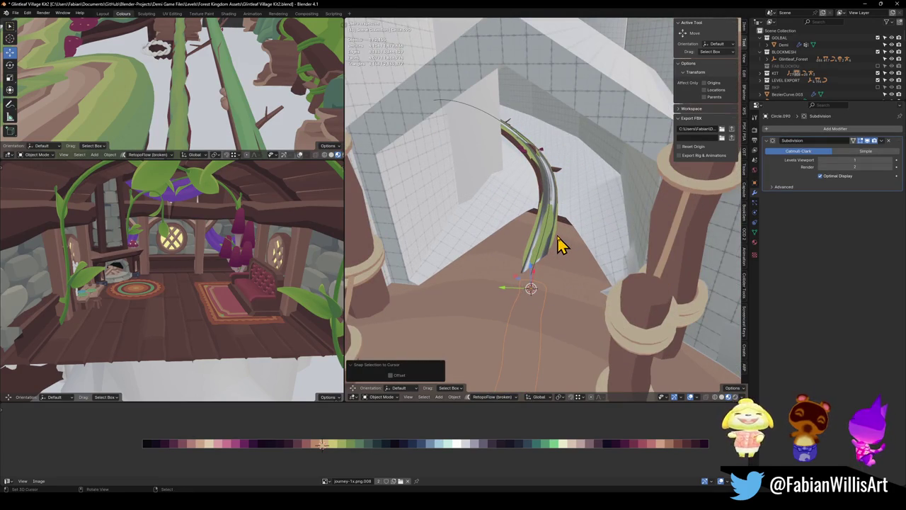
Copy the vine's modifiers onto the tube and delete the old vine object
left_click(531, 242, "shift")
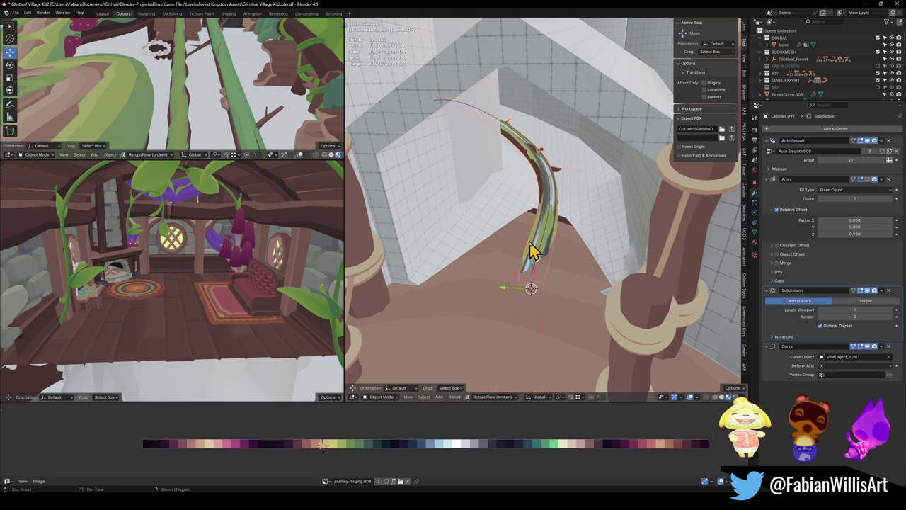
key("q")
left_click(530, 240)
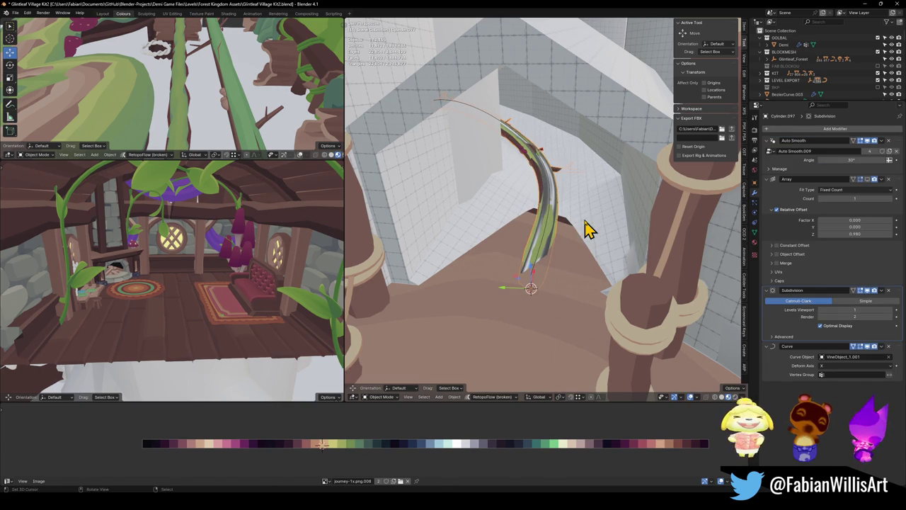
key("Delete")
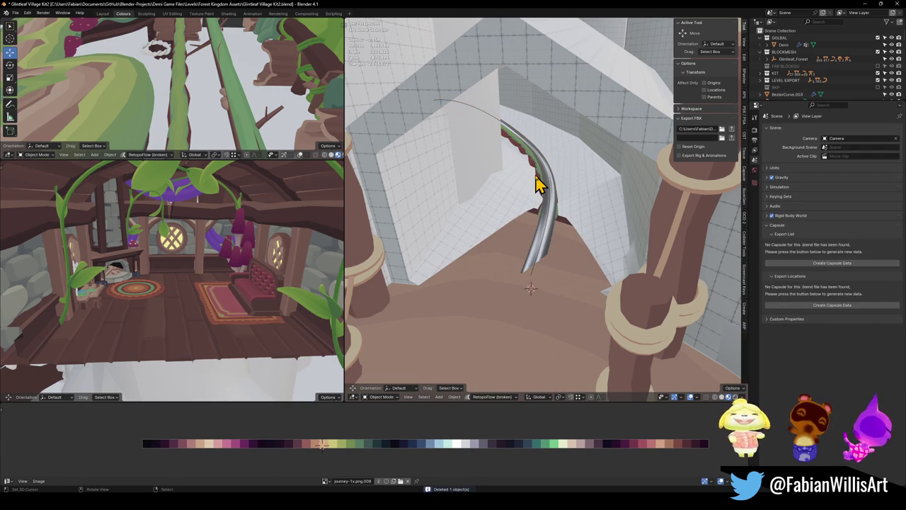
left_click(538, 182)
key("shift+grave")
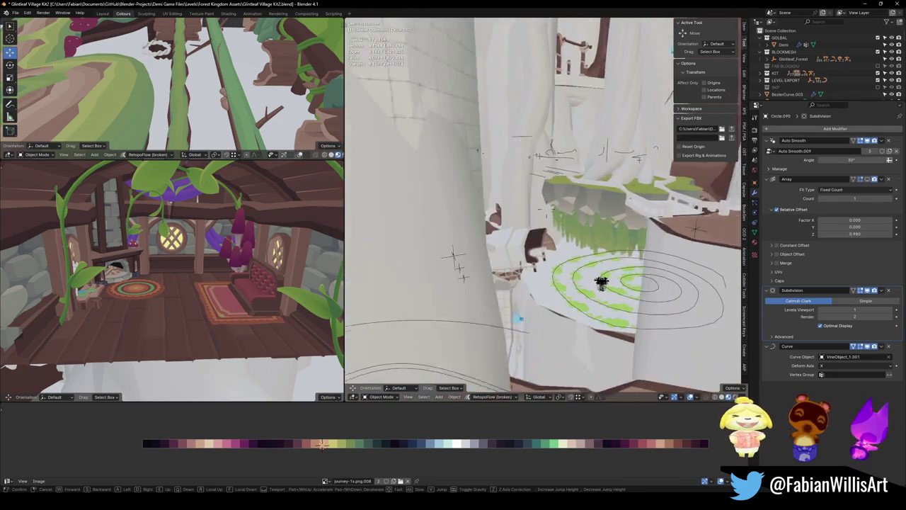
Parent another mesh object with Keep Transform
left_click(534, 194)
left_click(476, 253)
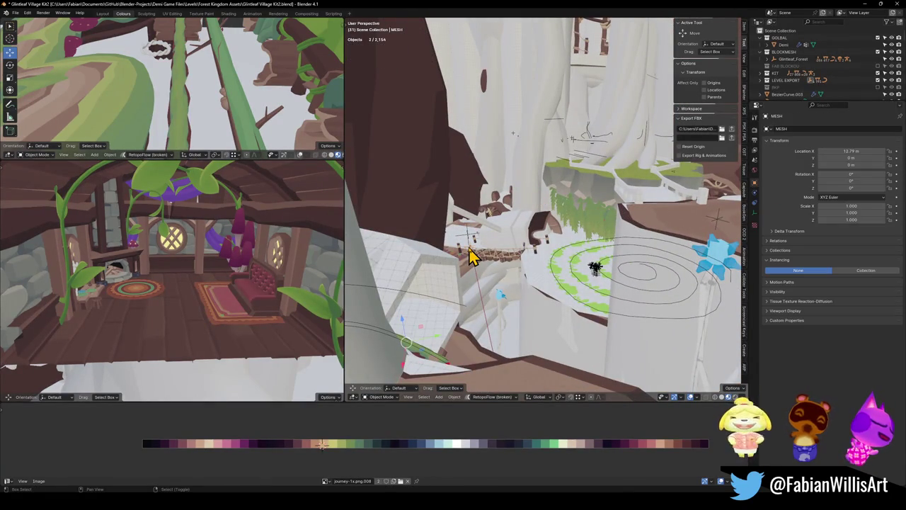
key("ctrl+p")
left_click(468, 249)
Duplicate the rail tube in place and remove the copy's Curve modifier
key("shift+grave")
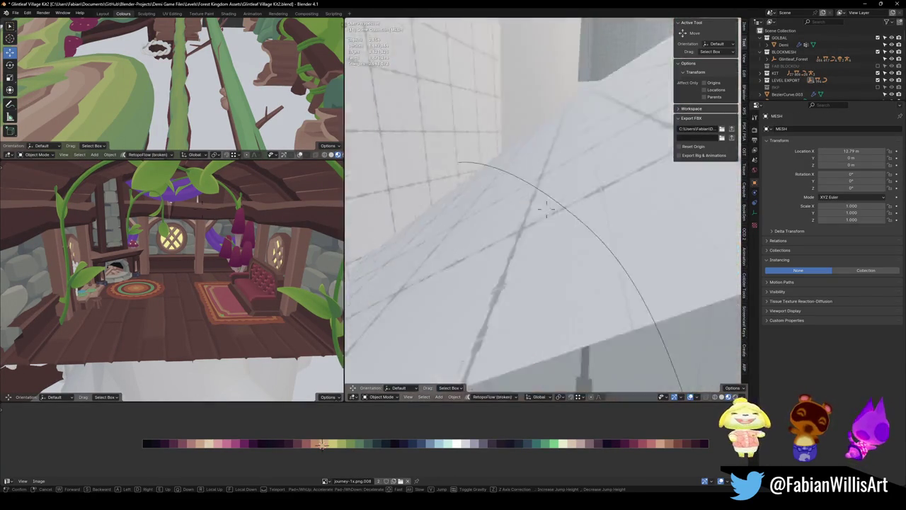
key("s")
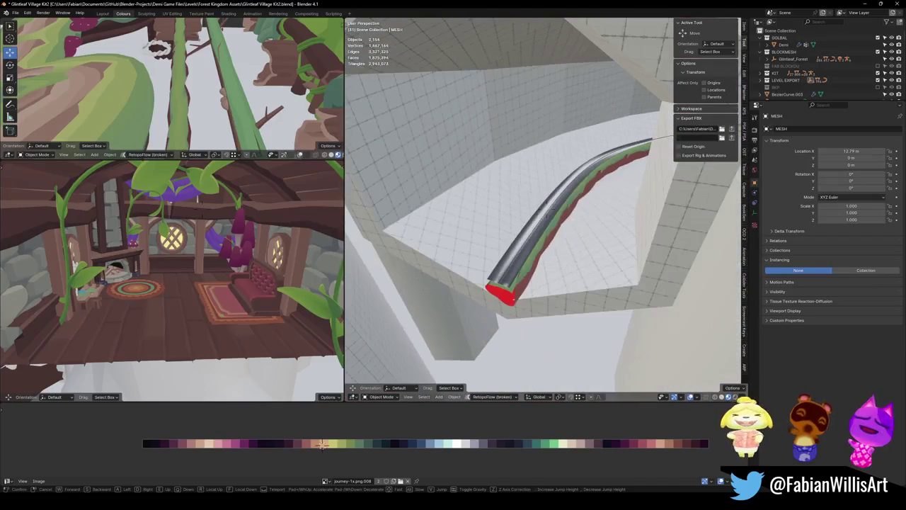
left_click(520, 280)
left_click(534, 283)
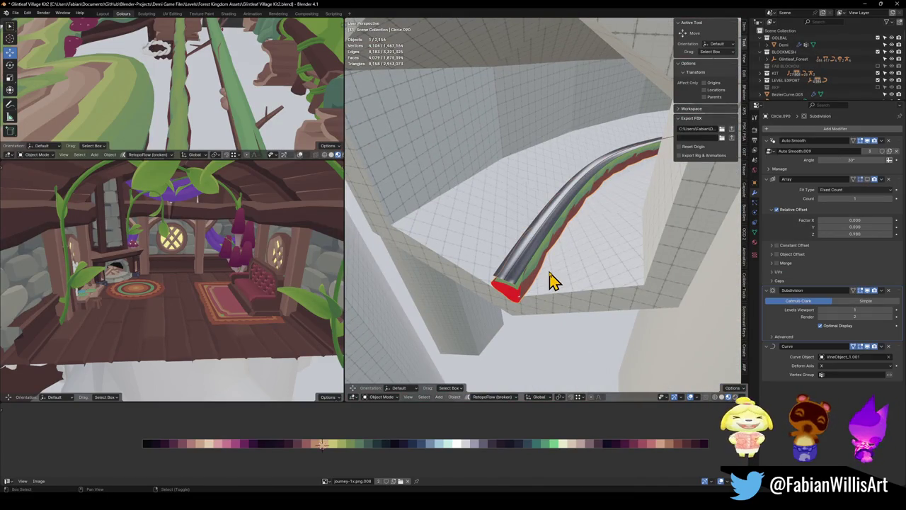
key("shift+d")
key("Escape")
key("shift+grave")
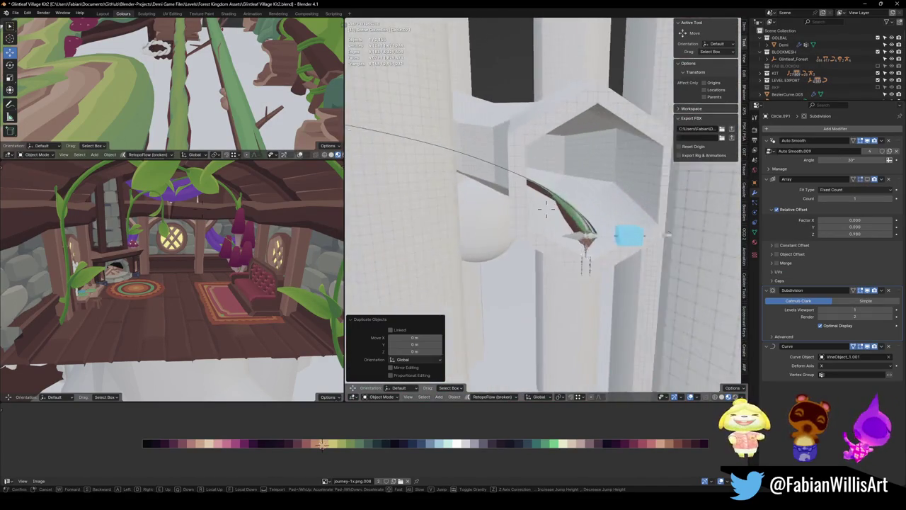
left_click(687, 303)
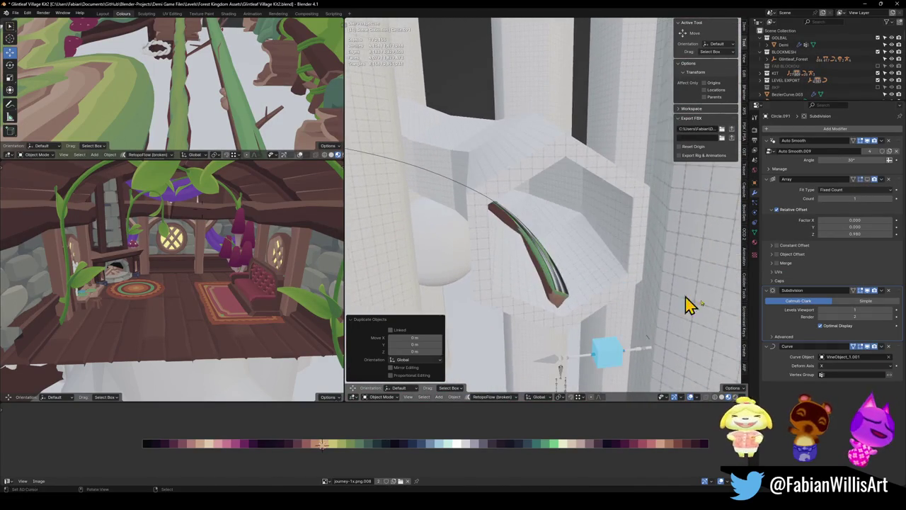
left_click(885, 346)
Snap the copied tube onto the 3D cursor at the curved vine by the log platform
key("shift+s")
left_click(557, 282)
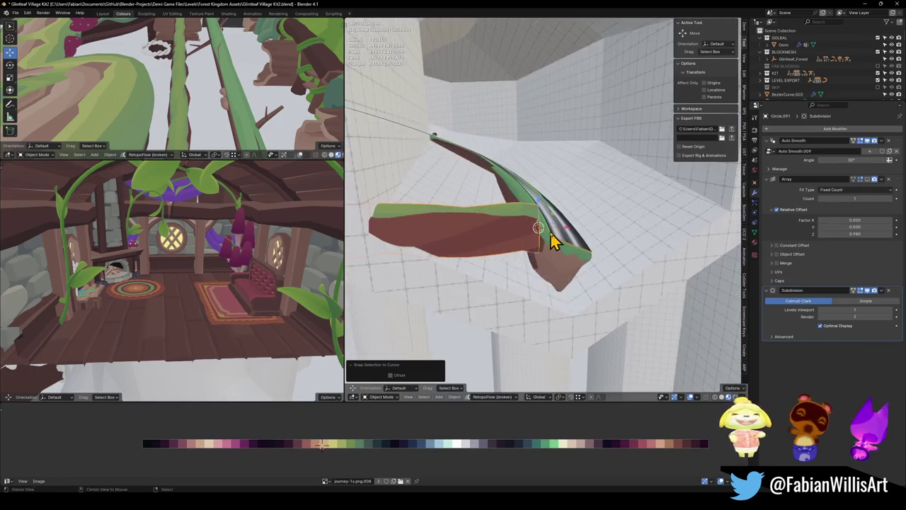
left_click(525, 149)
key("shift+s")
left_click(508, 253)
key("shift+s")
left_click(517, 211)
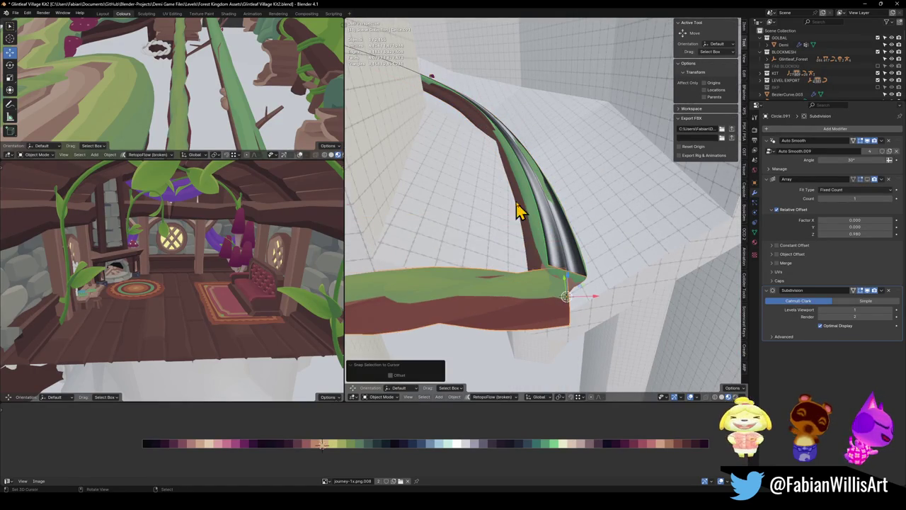
Copy the log-side vine's modifiers onto the tube copy and delete that old vine
left_click(534, 240)
key("q")
left_click(531, 232)
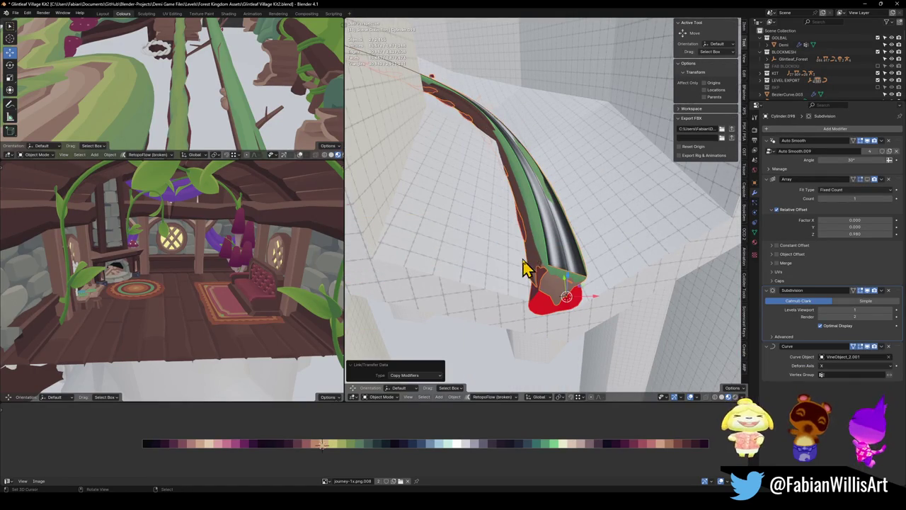
key("Delete")
scroll(534, 201, "down", 3)
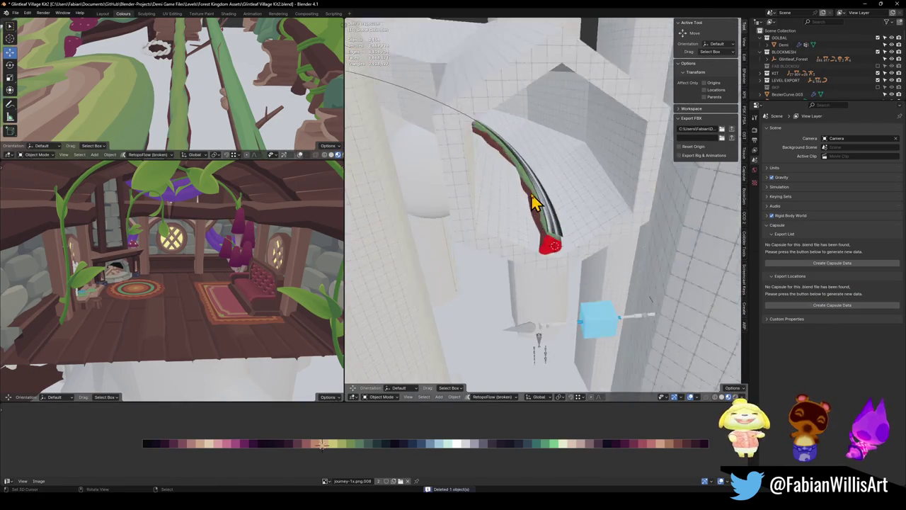
key("shift+grave")
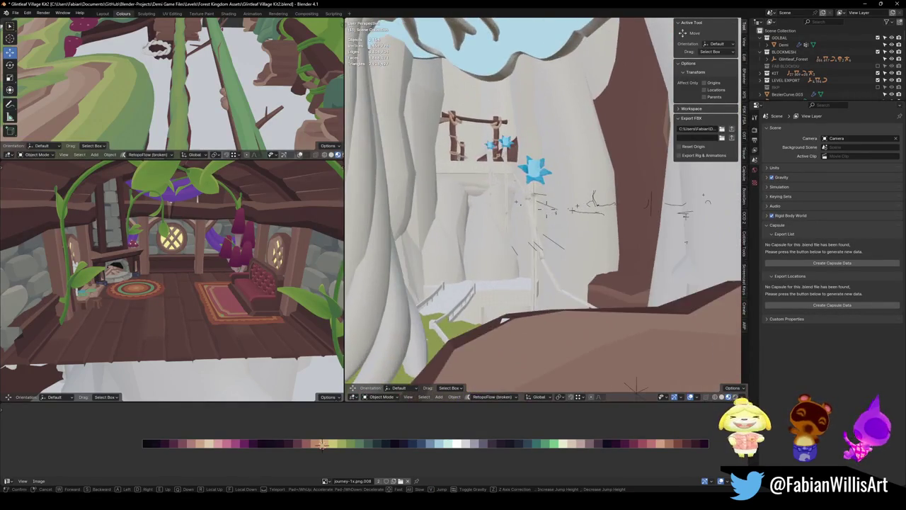
Save the file and exclude the BLOCKMESH collection from the scene
key("w")
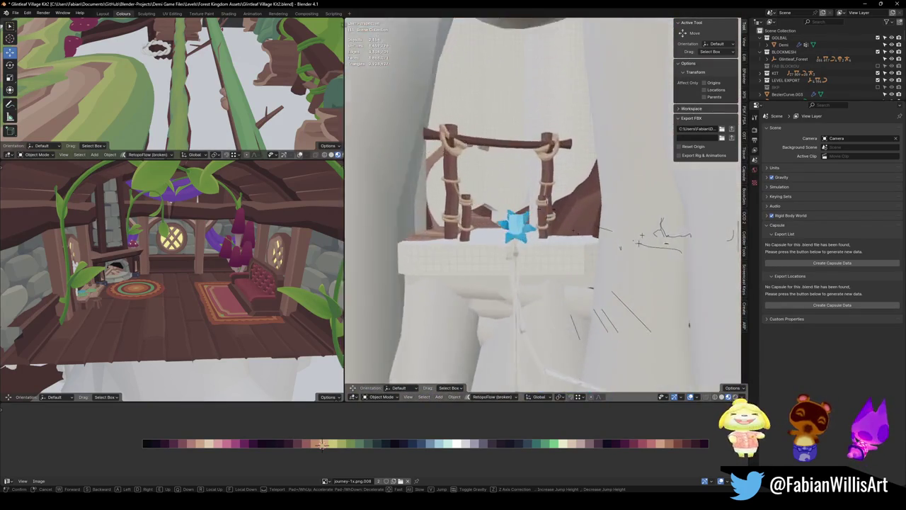
left_click(545, 207)
key("ctrl+s")
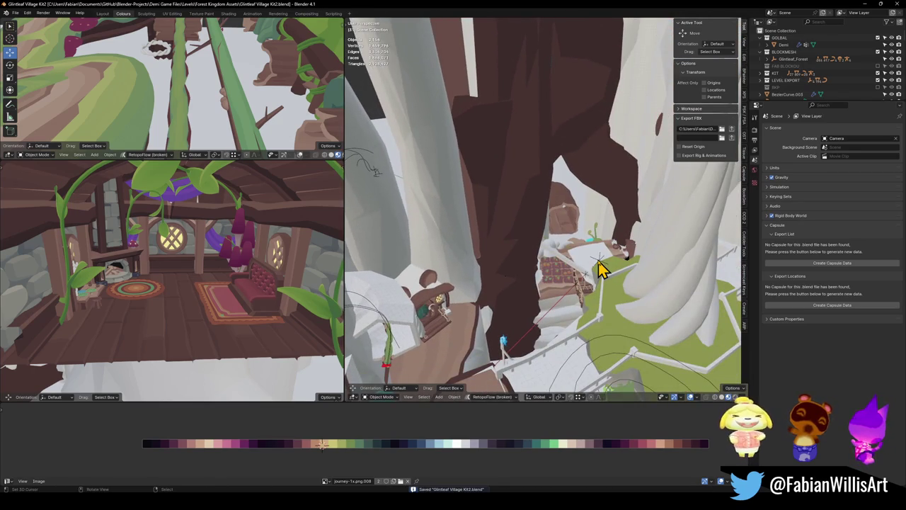
left_click(600, 260)
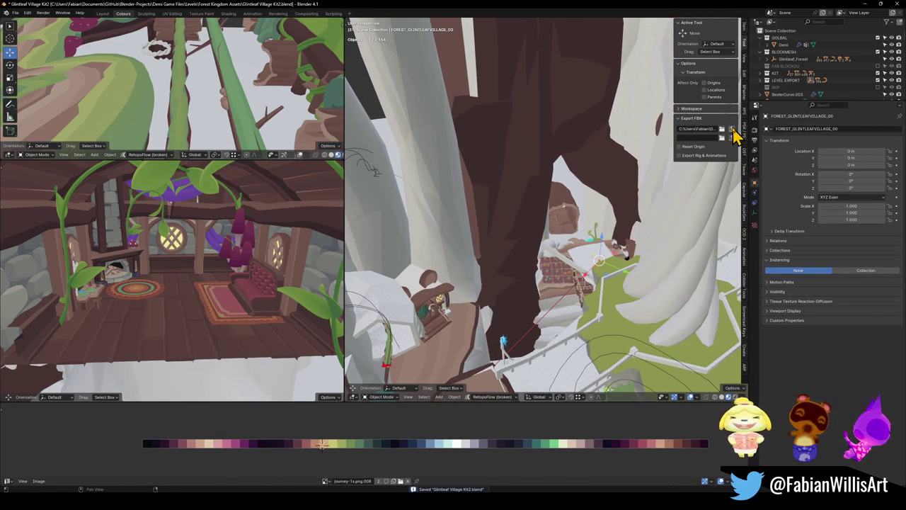
key("shift+grave")
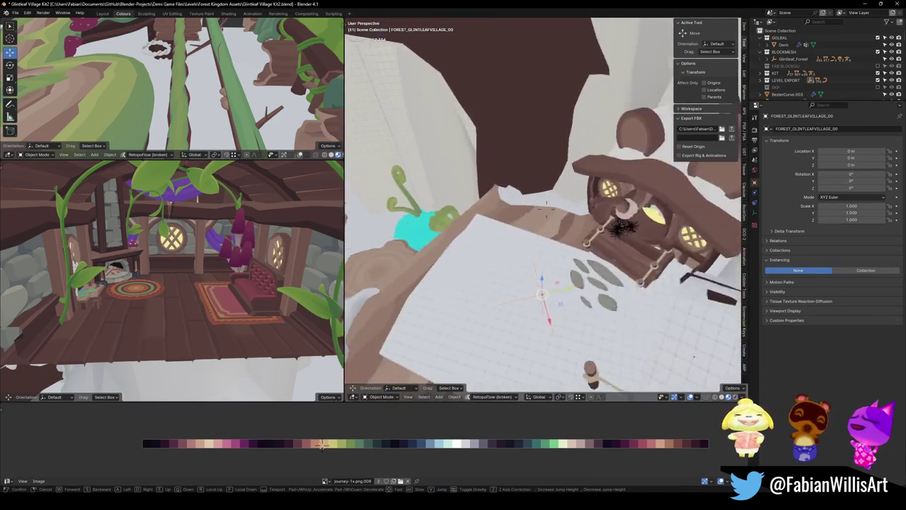
left_click(545, 206)
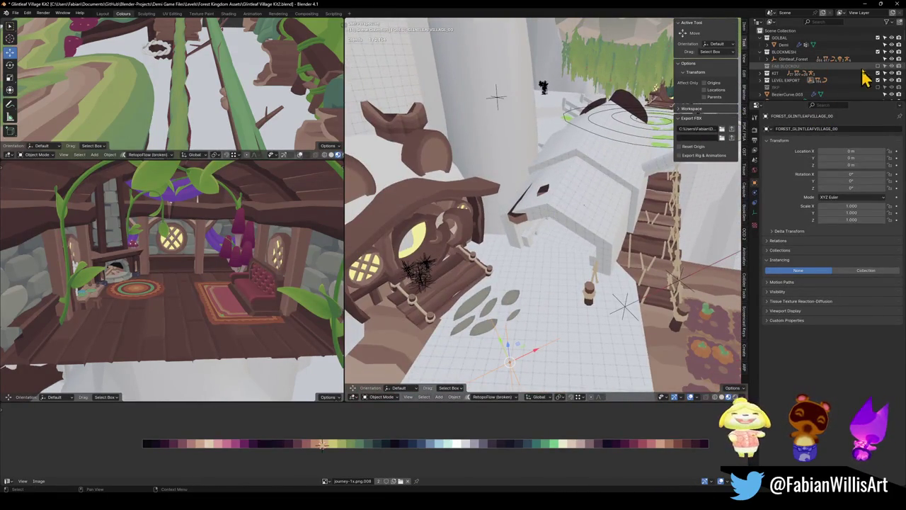
left_click(877, 53)
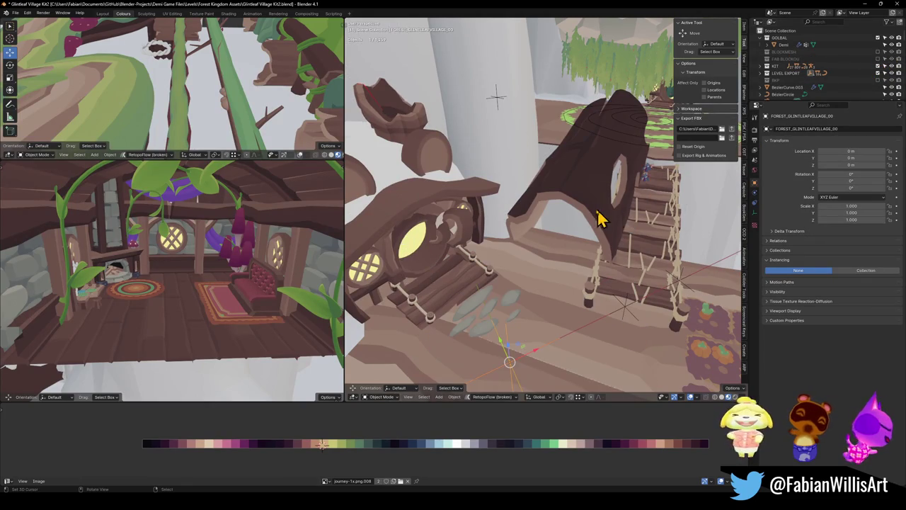
Delete the trunk-bridge arch Forest_TrunkBridge_01.001 near the rope ladder
left_click(588, 212)
mouse_move(590, 213)
left_mouse_down()
mouse_move(542, 217)
mouse_move(552, 198)
mouse_move(545, 230)
left_mouse_up()
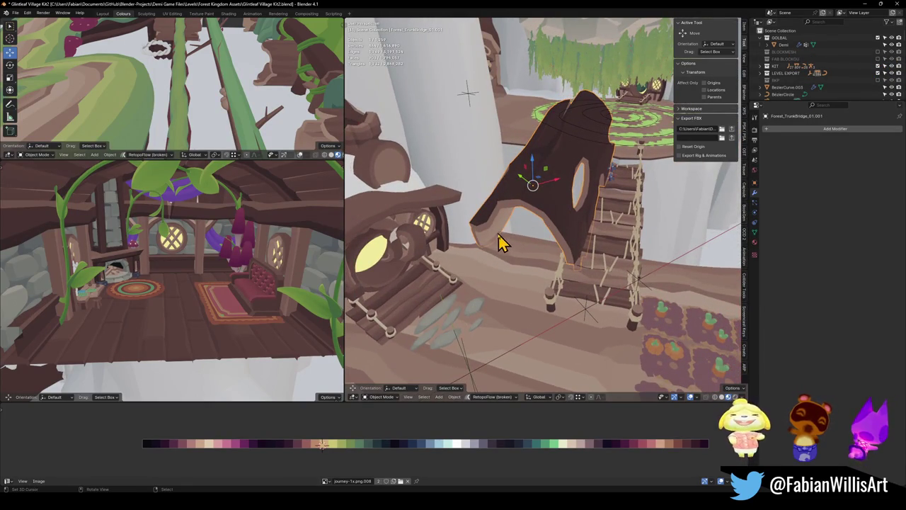
key("Delete")
key("shift+grave")
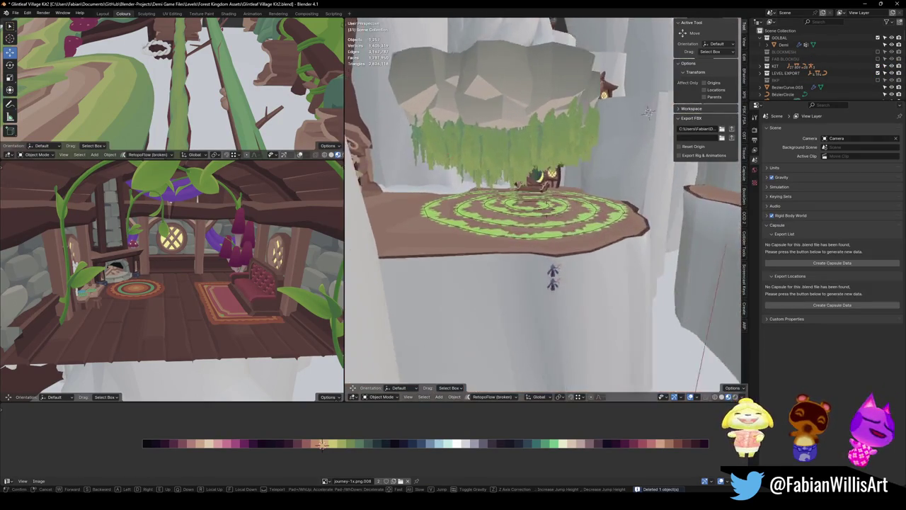
key("s")
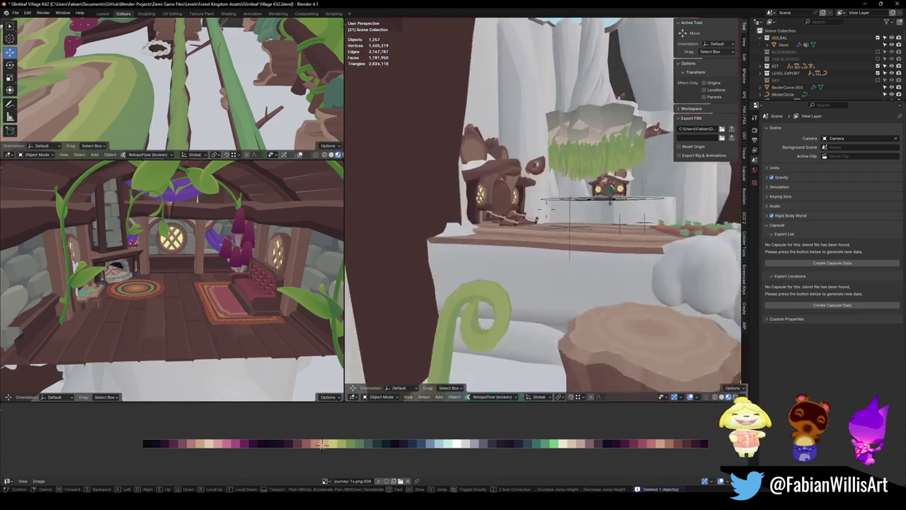
key("s")
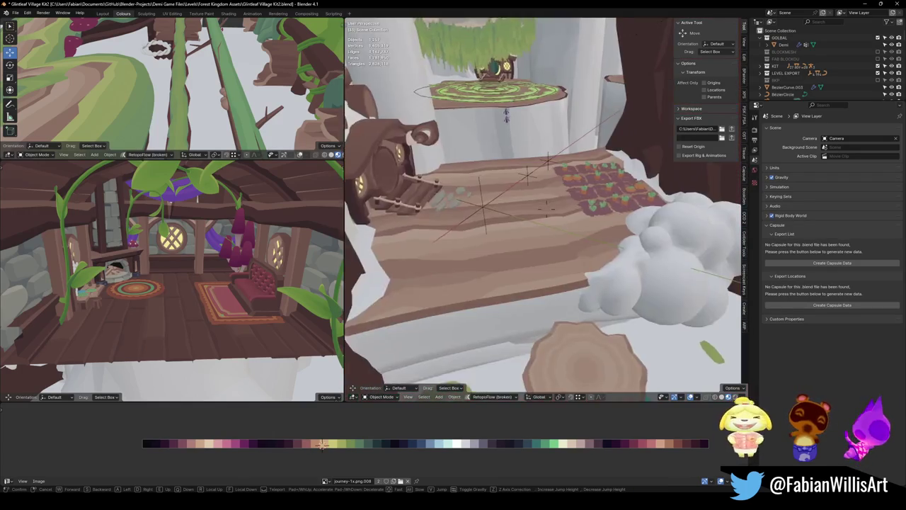
left_click(549, 282)
Duplicate the tree stump and place the copy by the bridge deck
left_click(576, 319)
key("shift+d")
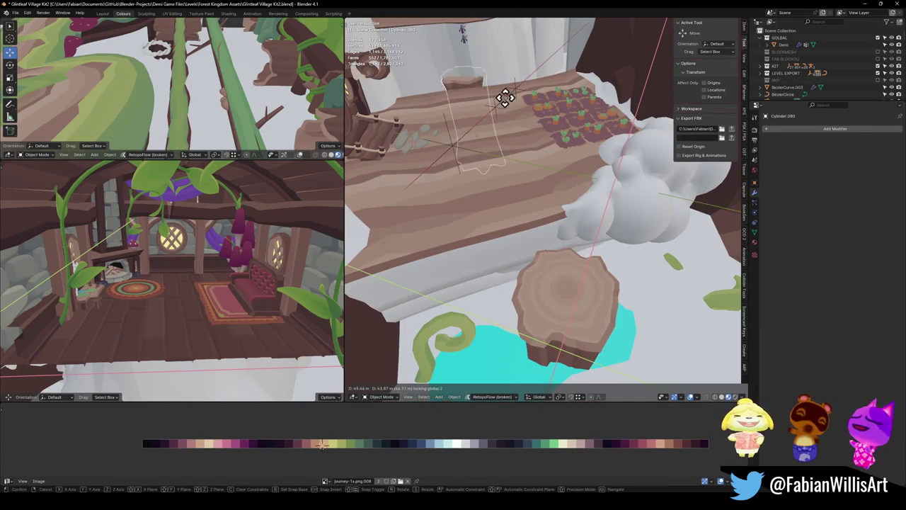
left_click(520, 116)
key("g")
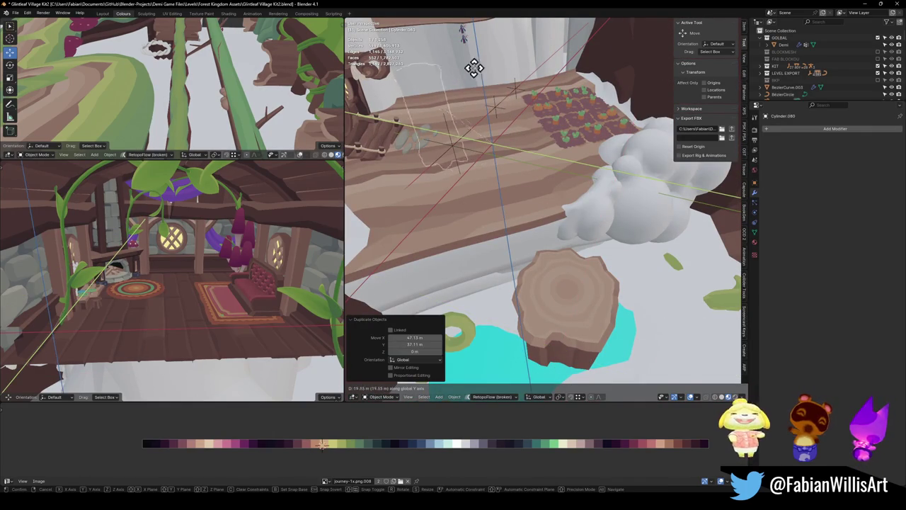
key("Escape")
key("shift+grave")
key("w")
key("s")
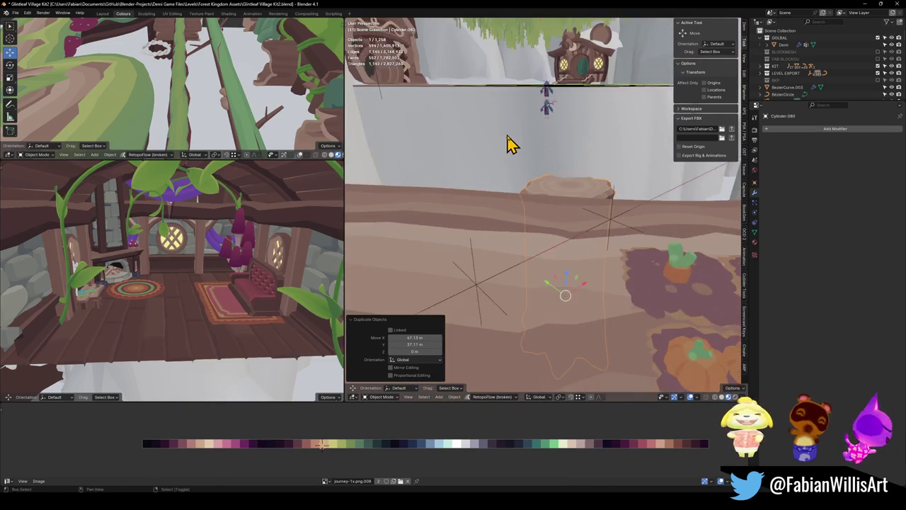
left_click(535, 269)
Raise the duplicate stump and shrink it to 0.755
key("g")
key("shift+z")
key("z")
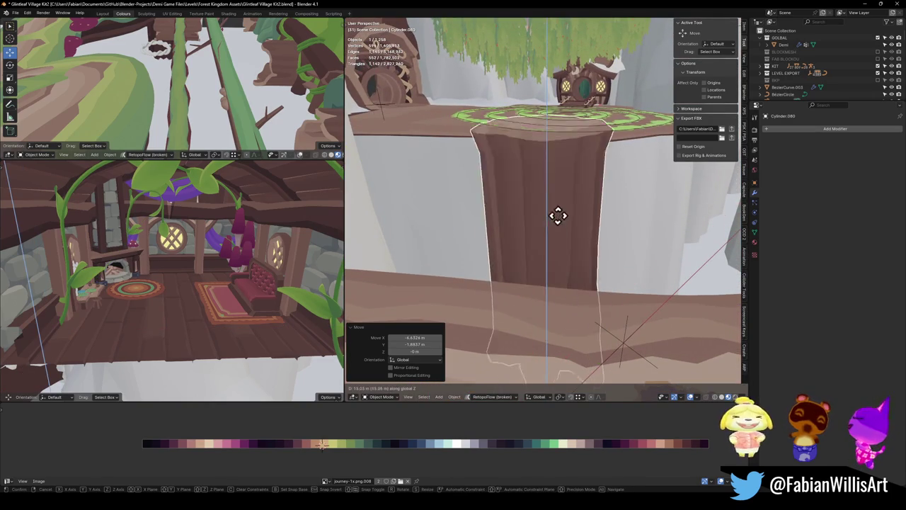
left_click(586, 238)
key("g")
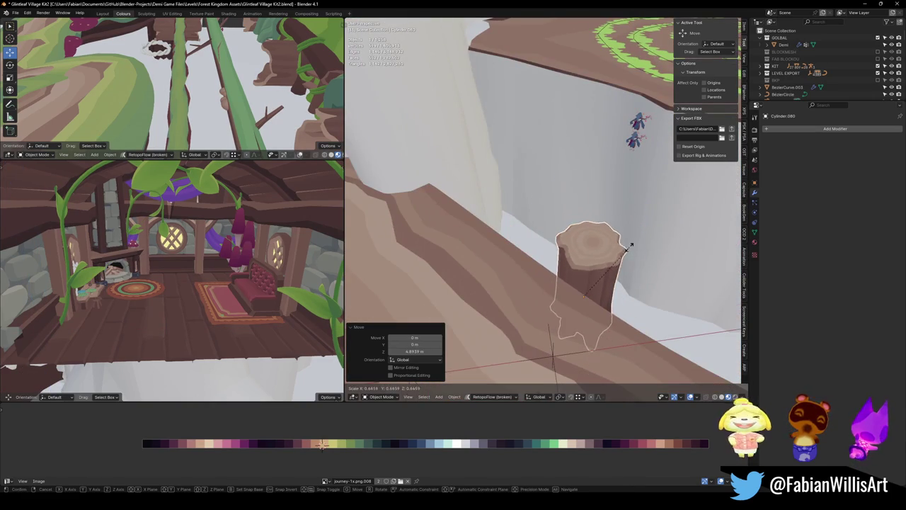
left_click(637, 249)
Stretch the stump's height to 1.394 and shift it sideways
key("shift+grave")
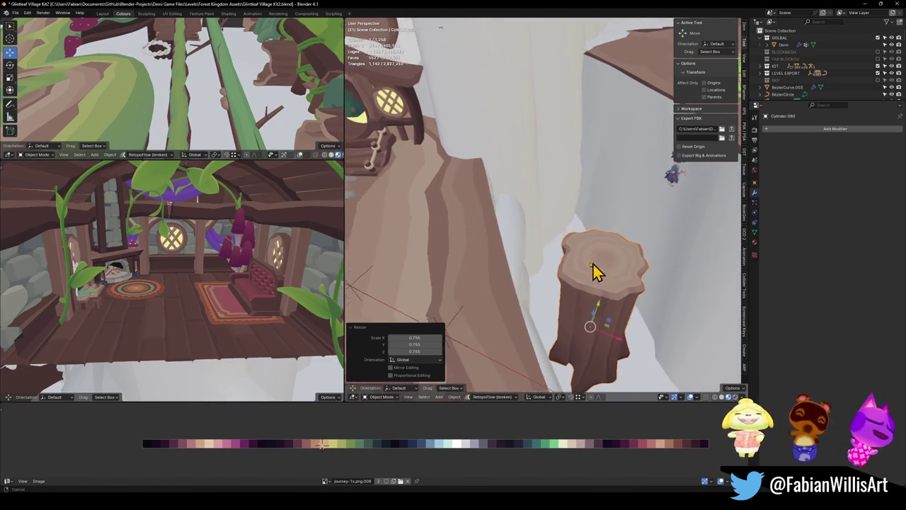
left_click(612, 262)
key("s")
key("z")
left_click(633, 238)
key("shift+grave")
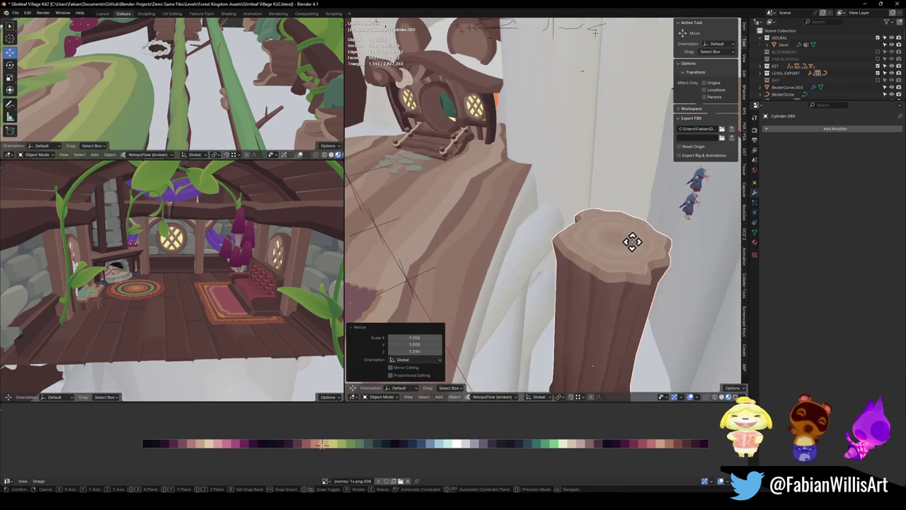
key("g")
key("shift+z")
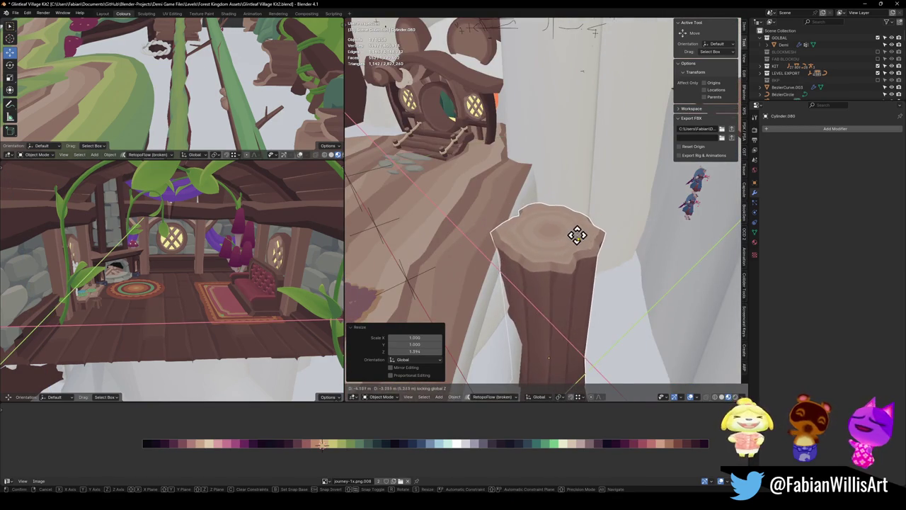
Duplicate the stump, raise the copy 2.51 m and turn it 31.5°
key("shift+d")
left_click(628, 222)
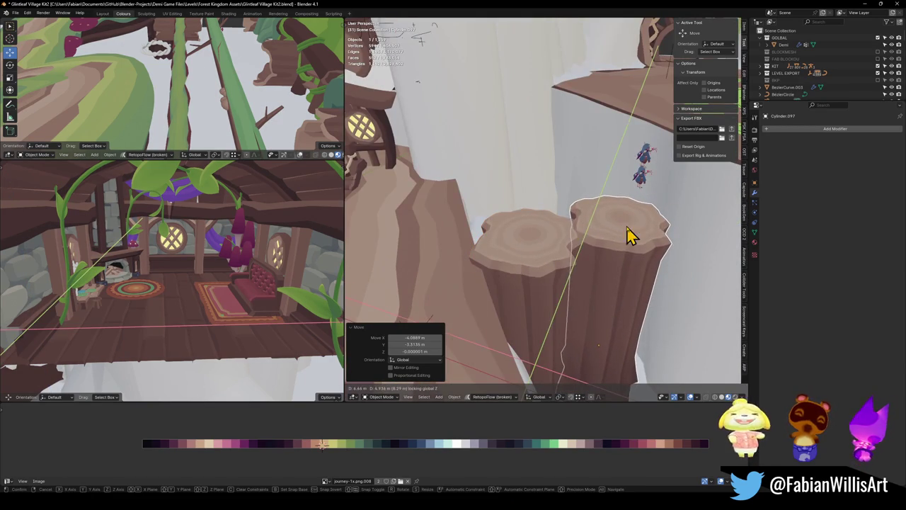
key("z")
left_click(627, 222)
key("KP_Decimal")
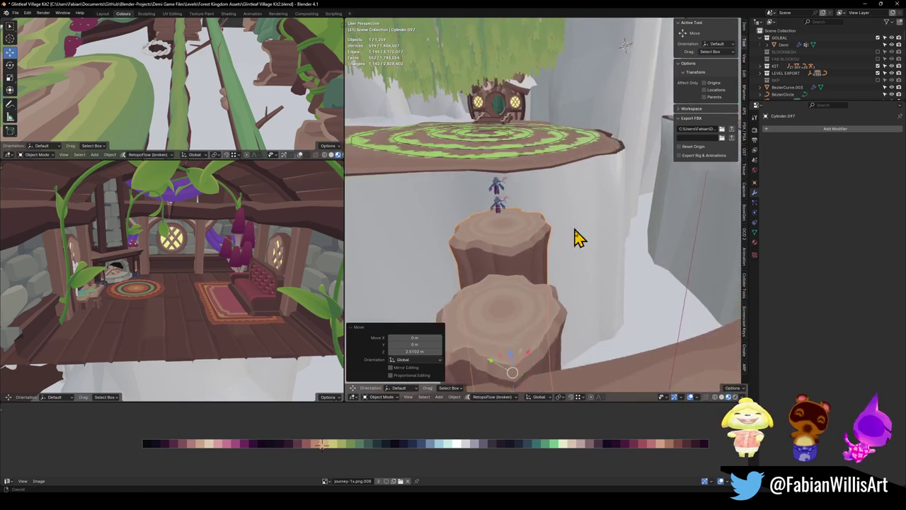
key("r")
key("z")
left_click(484, 212)
Widen the second stump to 1.738 without changing its height and reposition it
key("s")
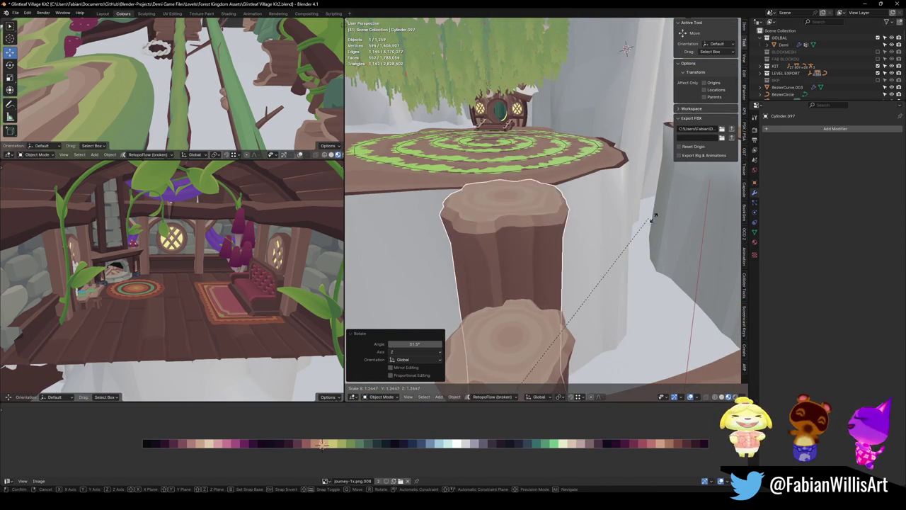
key("shift+z")
left_click(600, 330)
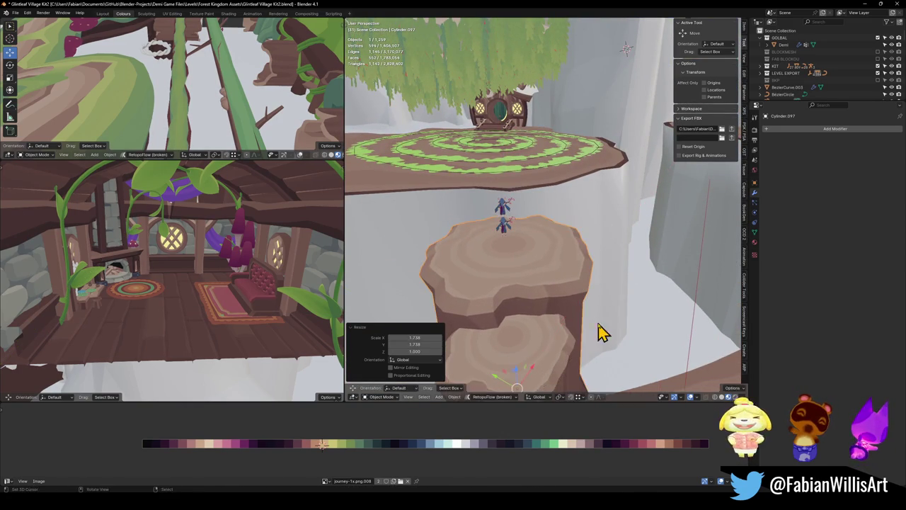
key("g")
key("shift+z")
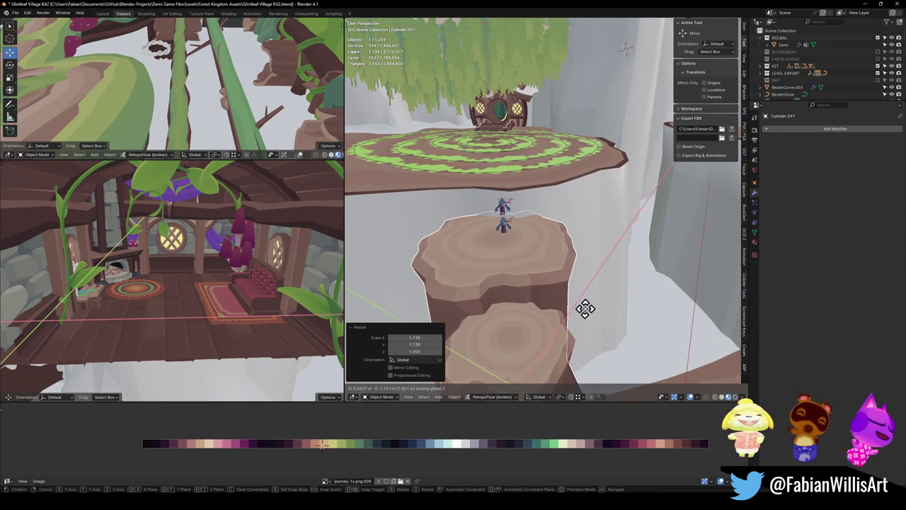
left_click(525, 297)
Raise the stumps, then turn the lower stump 23.2° and slide it into place
mouse_move(525, 297)
left_mouse_down()
mouse_move(562, 297)
mouse_move(522, 308)
mouse_move(537, 269)
mouse_move(496, 263)
mouse_move(504, 274)
mouse_move(547, 265)
mouse_move(502, 249)
mouse_move(535, 249)
mouse_move(566, 286)
mouse_move(542, 314)
mouse_move(586, 345)
mouse_move(533, 313)
mouse_move(545, 283)
mouse_move(531, 300)
mouse_move(522, 285)
mouse_move(545, 289)
mouse_move(530, 277)
mouse_move(523, 238)
mouse_move(531, 273)
mouse_move(511, 313)
left_mouse_up()
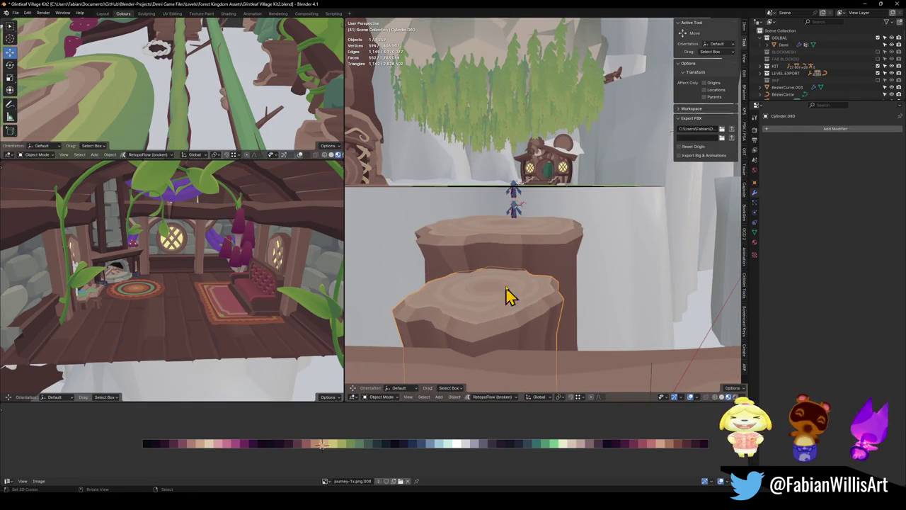
key("g")
key("z")
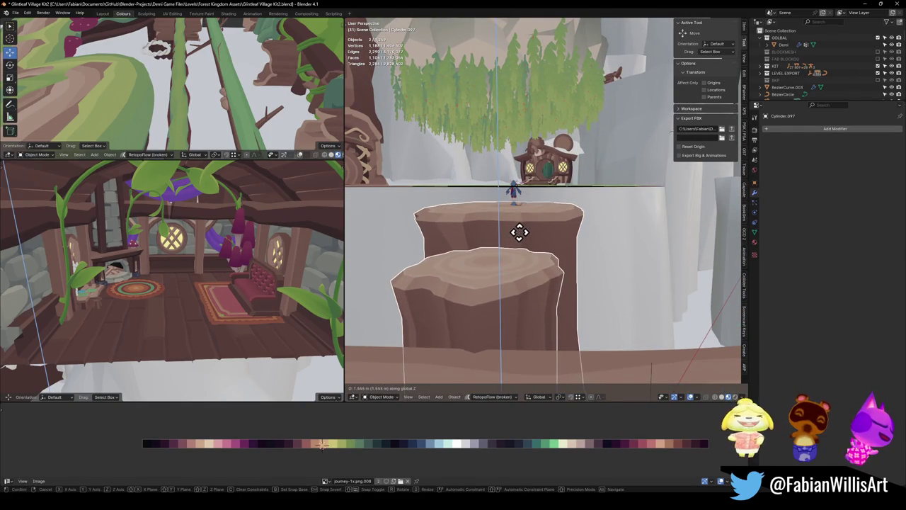
left_click(520, 246)
key("r")
key("z")
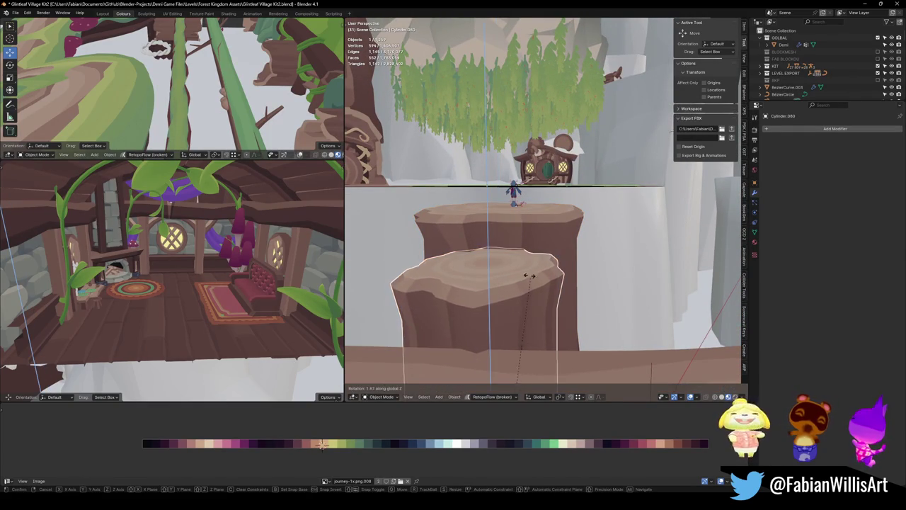
left_click(424, 285)
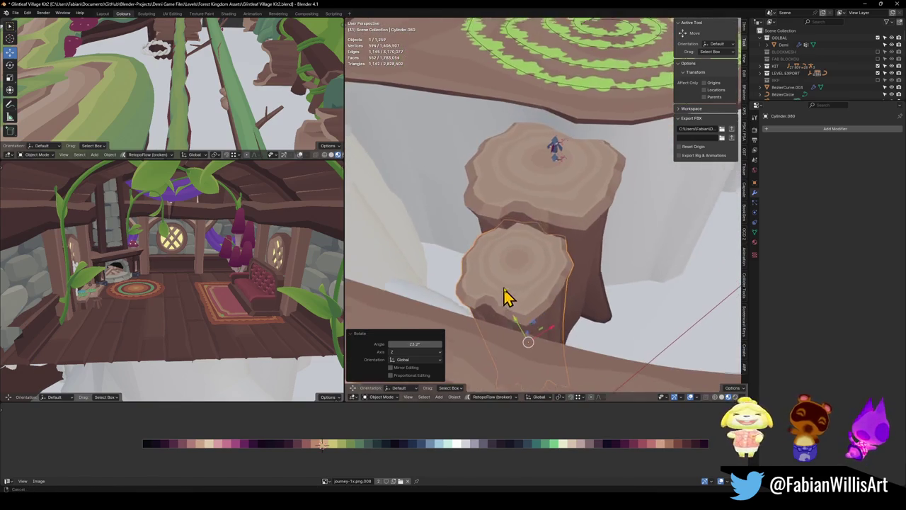
key("g")
key("shift+z")
left_click(576, 293)
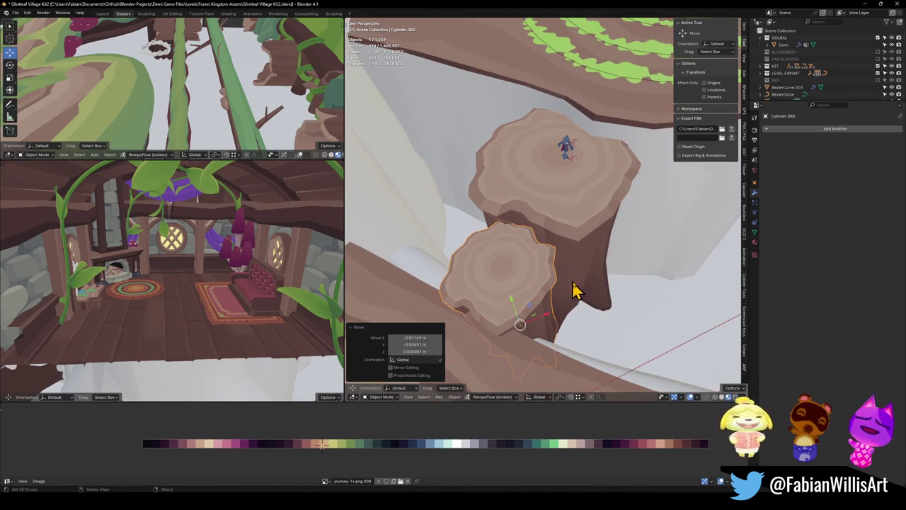
Re-angle the lower stump and widen it to 1.064
key("r")
key("shift+z")
left_click(641, 271)
key("s")
key("shift+z")
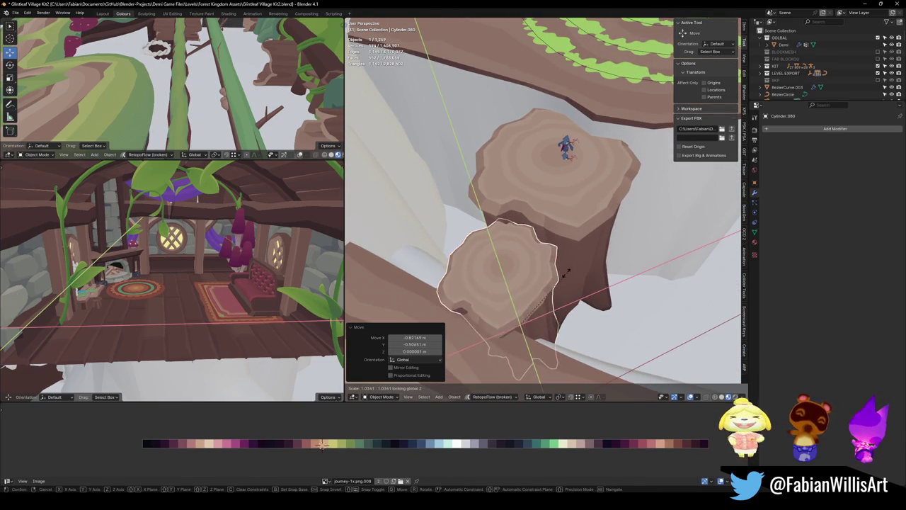
left_click(576, 283)
Set the lower stump's final angle and view the garden patch with Demi
mouse_move(577, 283)
left_mouse_down()
mouse_move(559, 283)
mouse_move(597, 303)
left_mouse_up()
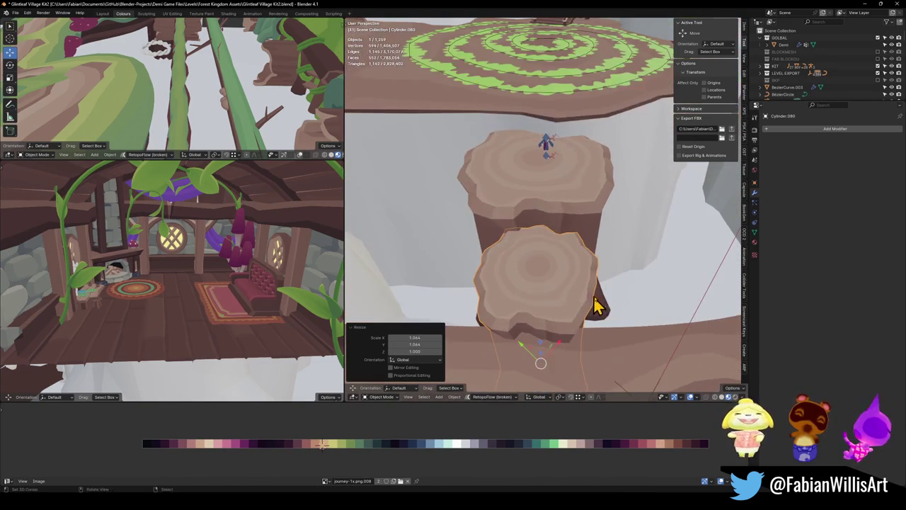
key("r")
key("shift+z")
key("shift+z")
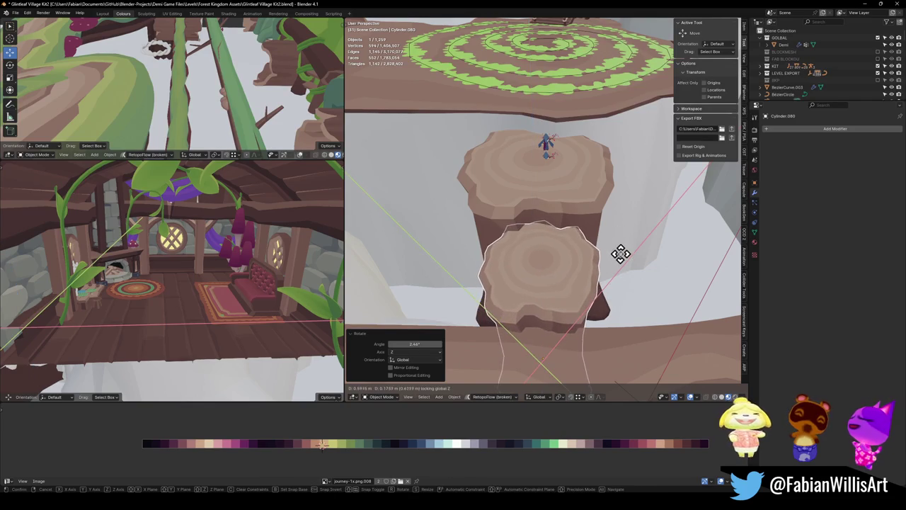
left_click(620, 253)
mouse_move(613, 269)
left_mouse_down()
mouse_move(602, 289)
mouse_move(555, 257)
mouse_move(443, 281)
mouse_move(535, 286)
mouse_move(677, 222)
left_mouse_up()
scroll(568, 269, "up", 5)
left_click(692, 213)
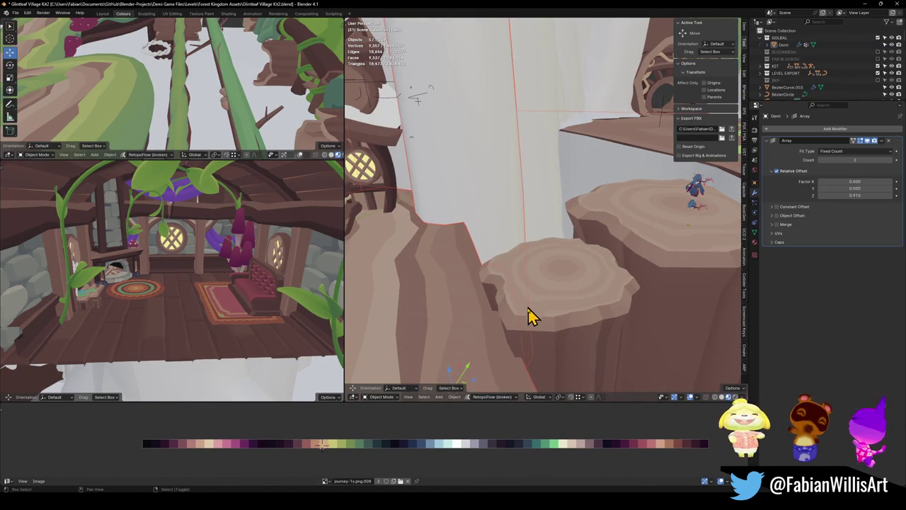
Snap the Demi character onto the near stump top to test the platform
key("shift+s")
left_click(524, 291)
key("ctrl+z")
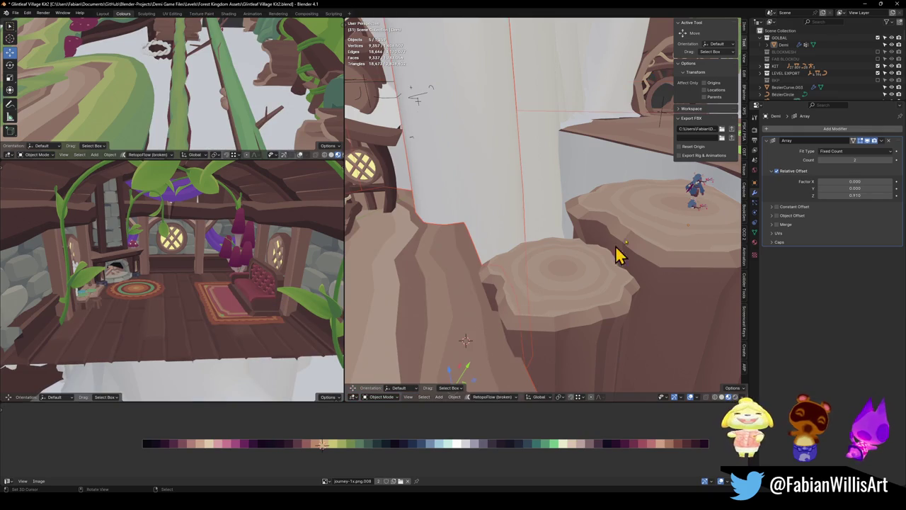
left_click_drag(693, 230, 587, 289)
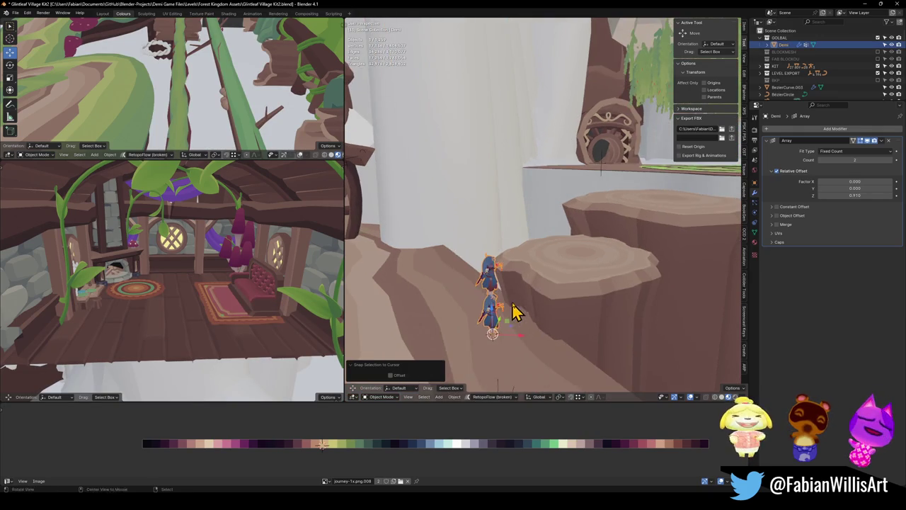
right_click(573, 266, "shift")
key("shift+s")
left_click(592, 239)
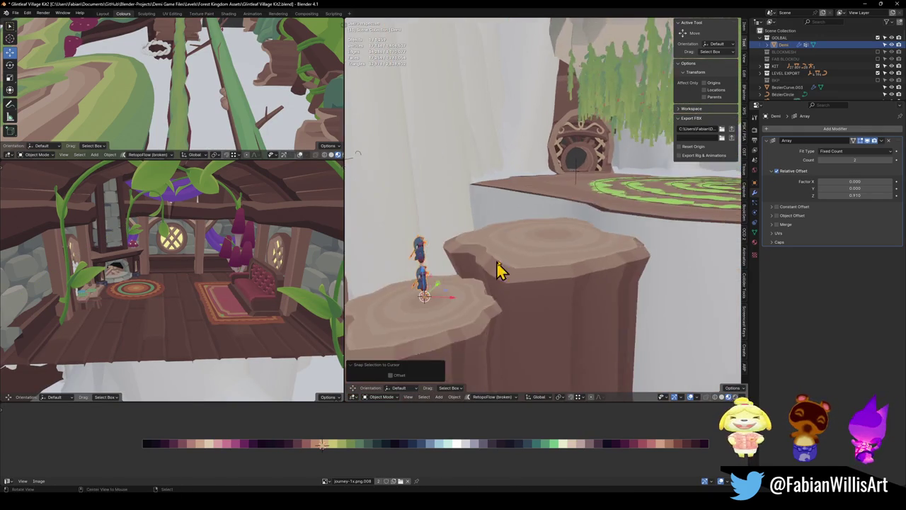
mouse_move(545, 240)
left_mouse_down()
mouse_move(566, 222)
mouse_move(600, 226)
mouse_move(505, 269)
mouse_move(557, 257)
mouse_move(527, 252)
mouse_move(530, 242)
mouse_move(536, 263)
mouse_move(511, 275)
left_mouse_up()
key("shift+s")
Save the village file and raise the lower stump to a new height
key("ctrl+s")
left_click(501, 270)
key("g")
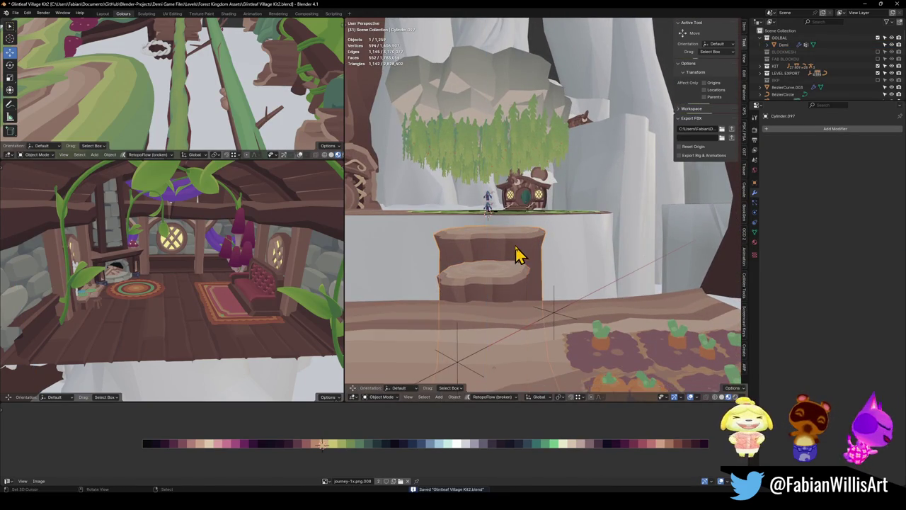
key("z")
left_click(498, 267)
left_click_drag(500, 271, 515, 249)
key("shift+grave")
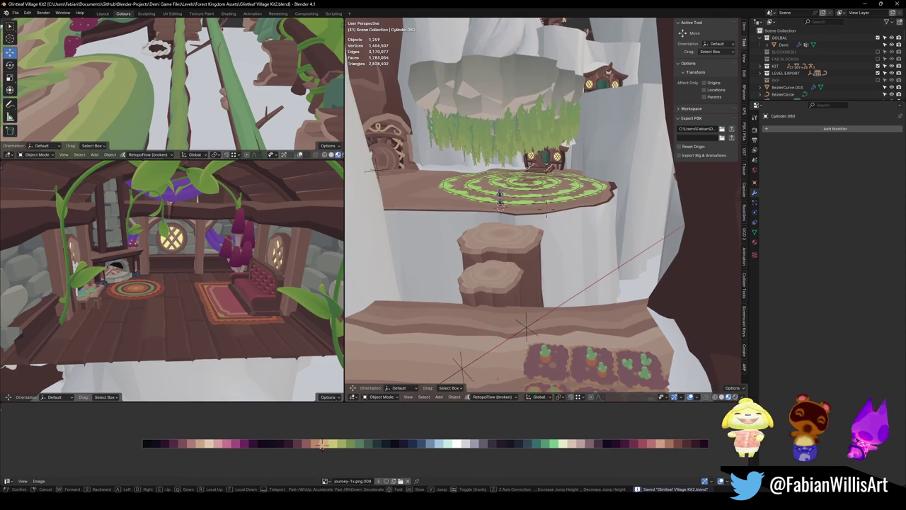
key("w")
key("w")
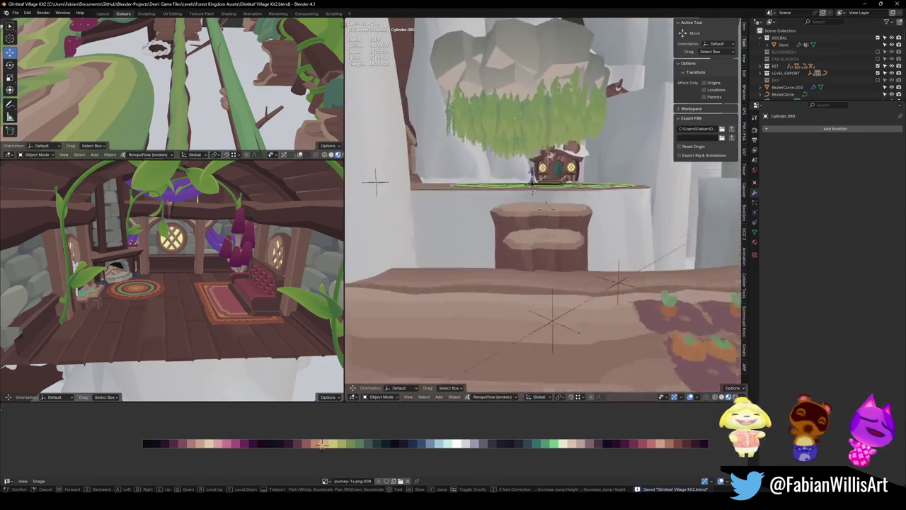
key("Escape")
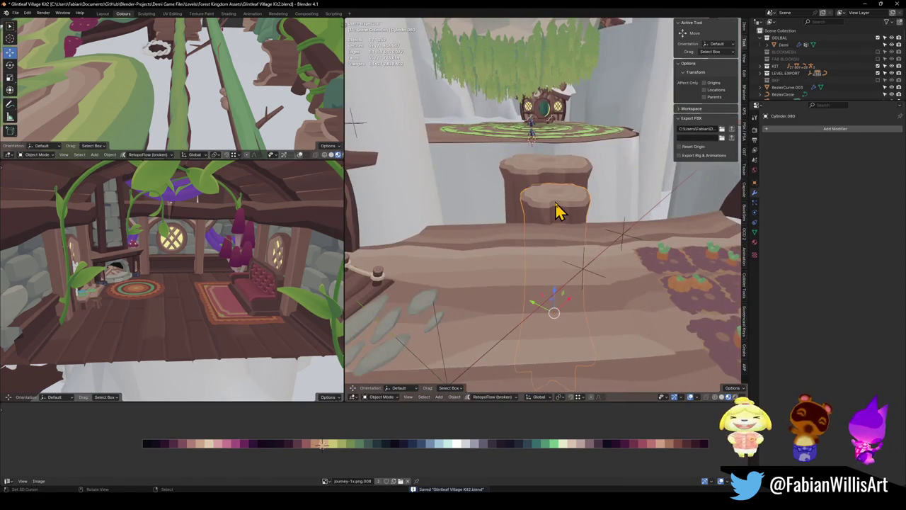
key("KP_Decimal")
Widen the lower stump to 1.384 and lower it beneath the upper Cylinder.097
key("s")
key("shift+z")
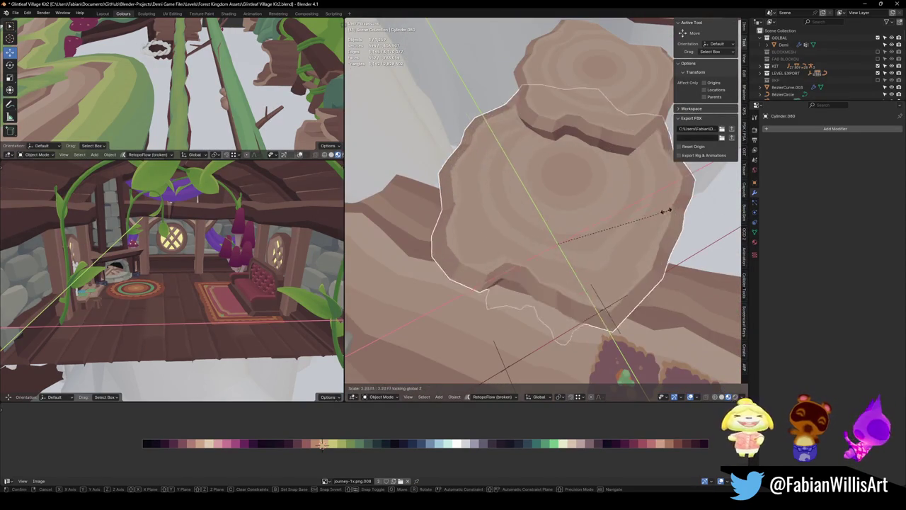
left_click(632, 217)
key("g")
key("shift+z")
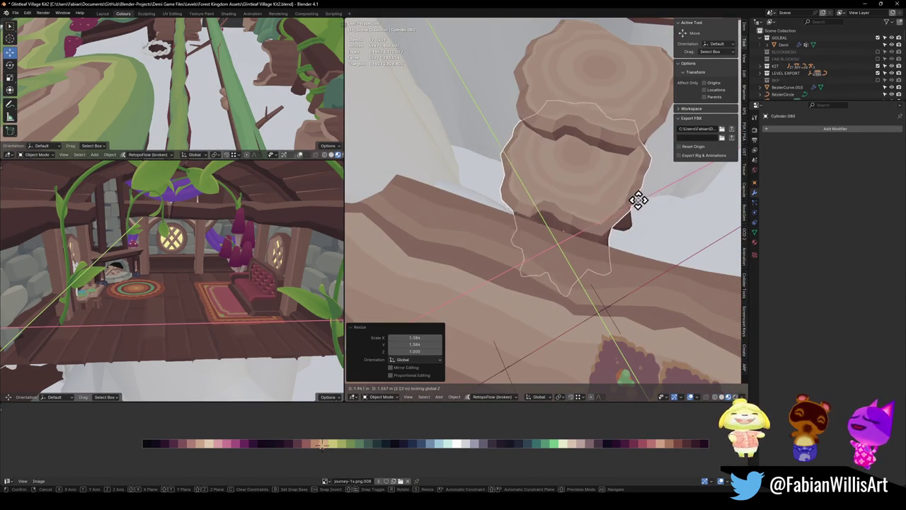
left_click(630, 217)
left_click(601, 155)
mouse_move(601, 155)
left_mouse_down()
mouse_move(623, 134)
mouse_move(568, 197)
mouse_move(584, 191)
mouse_move(574, 234)
mouse_move(588, 257)
mouse_move(606, 248)
mouse_move(574, 277)
mouse_move(573, 229)
mouse_move(563, 237)
left_mouse_up()
Save the village file again and select every object in the scene
key("ctrl+s")
left_click(492, 327)
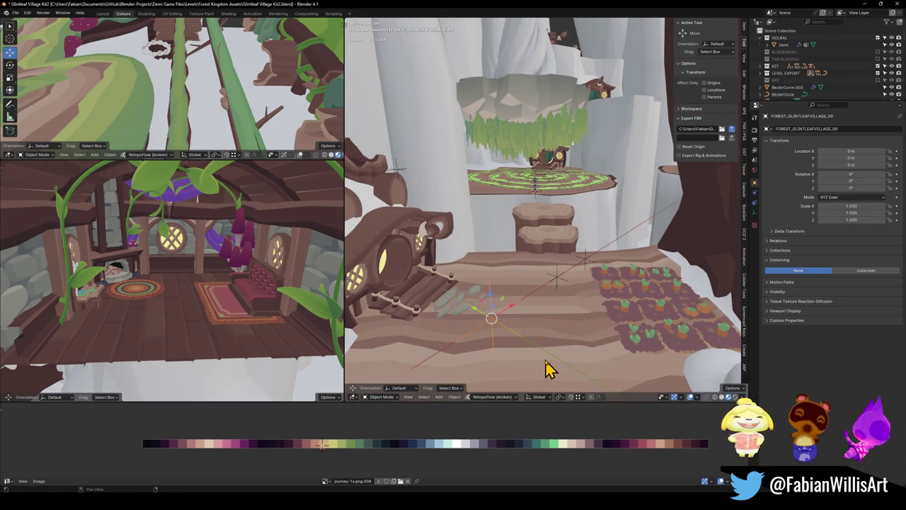
key("a")
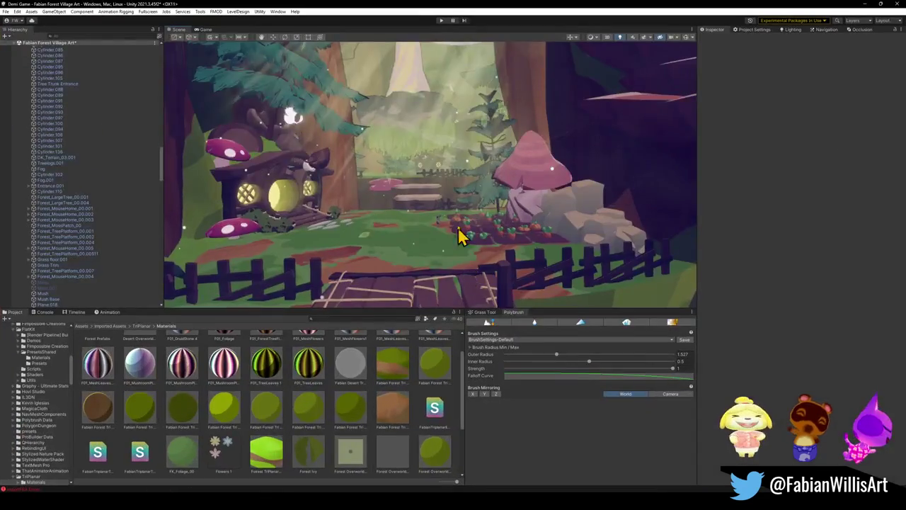
mouse_move(450, 218)
left_mouse_down()
mouse_move(470, 224)
mouse_move(441, 263)
left_mouse_up()
left_click(392, 244)
left_click(491, 240)
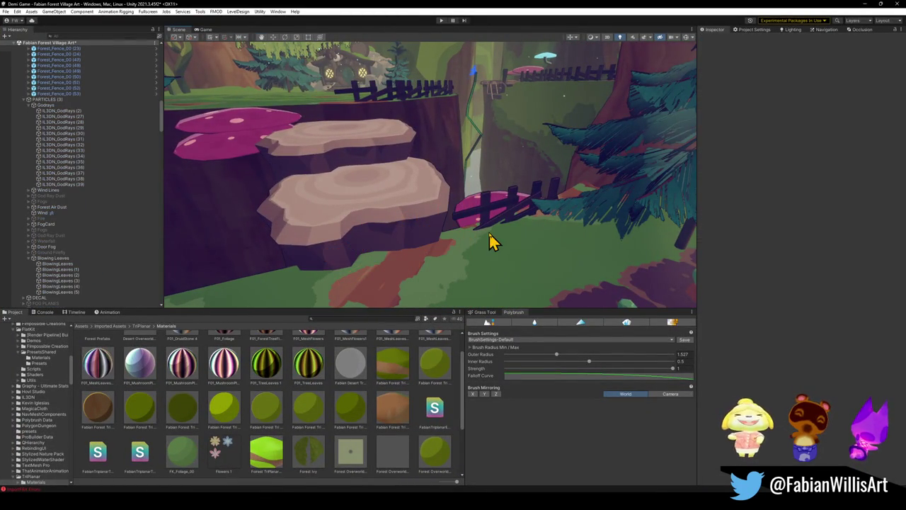
left_click(469, 223)
mouse_move(493, 242)
left_mouse_down()
mouse_move(441, 206)
mouse_move(472, 206)
mouse_move(410, 181)
mouse_move(449, 204)
mouse_move(441, 192)
mouse_move(453, 194)
mouse_move(464, 222)
mouse_move(506, 224)
mouse_move(502, 237)
left_mouse_up()
left_click(394, 188)
left_click(390, 178)
left_click(464, 221)
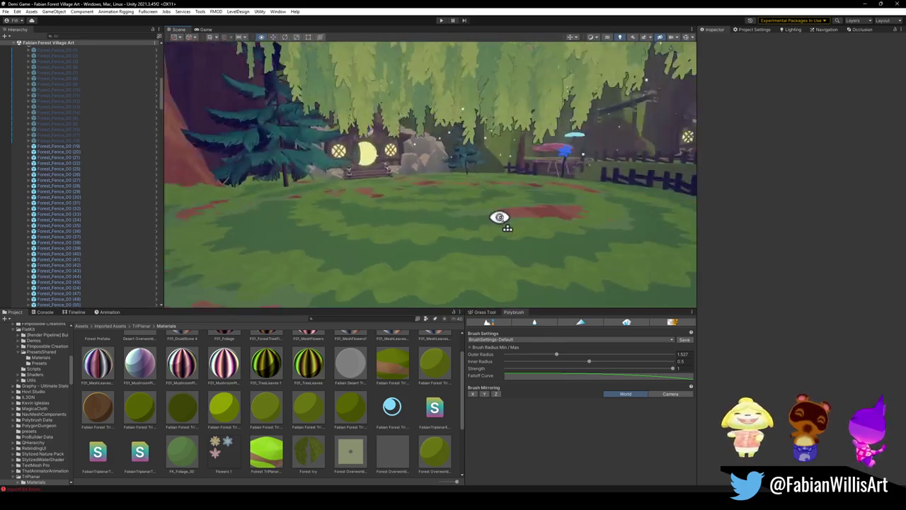
Fly to the vine near the fence and house, and drop M_GrindMoss onto it
left_click_drag(536, 216, 395, 216)
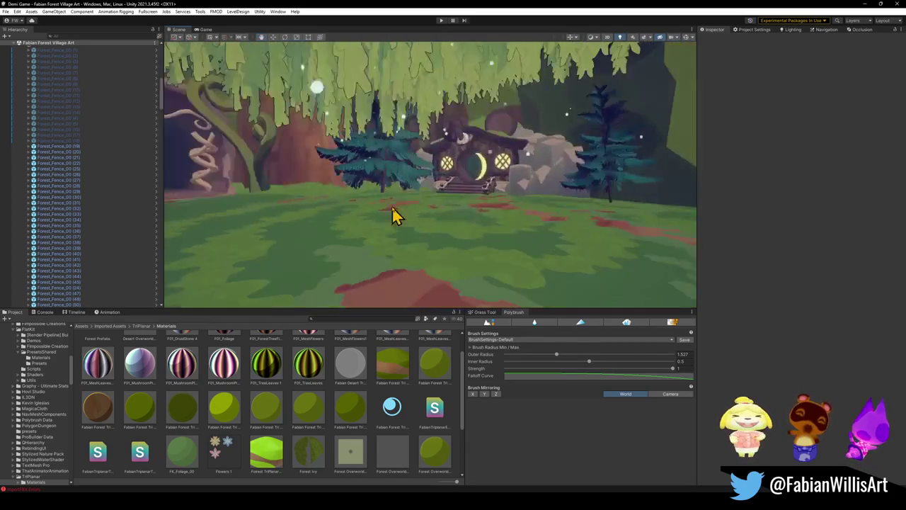
mouse_move(173, 227)
left_mouse_down()
mouse_move(417, 196)
mouse_move(519, 209)
left_mouse_up()
mouse_move(434, 213)
left_mouse_down()
mouse_move(463, 204)
mouse_move(514, 215)
mouse_move(457, 212)
mouse_move(340, 235)
left_mouse_up()
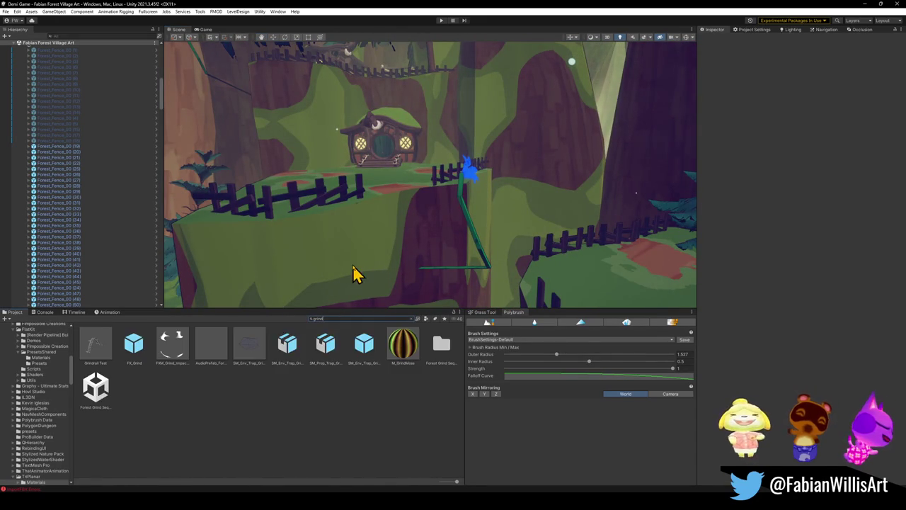
mouse_move(265, 257)
left_mouse_down()
mouse_move(584, 271)
mouse_move(467, 251)
mouse_move(404, 308)
left_mouse_up()
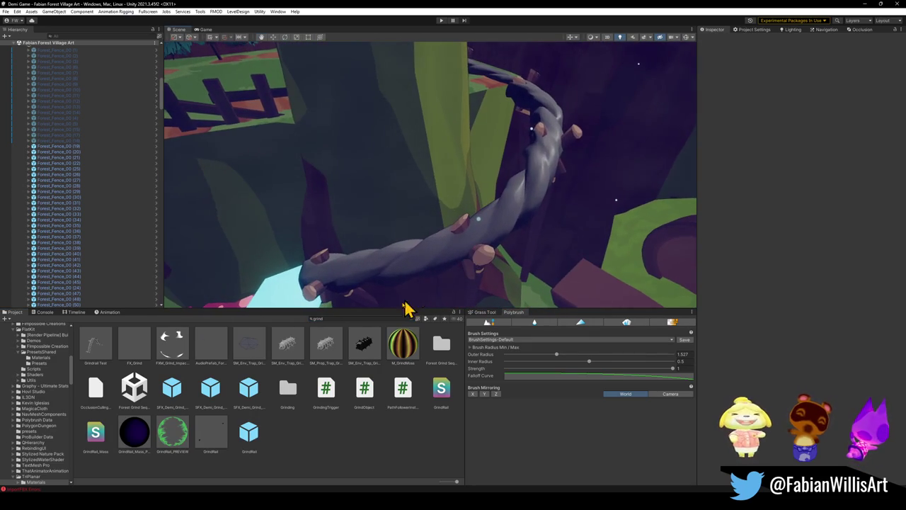
mouse_move(394, 354)
left_mouse_down()
mouse_move(393, 332)
mouse_move(370, 302)
mouse_move(390, 273)
left_mouse_up()
key("Escape")
mouse_move(400, 357)
left_mouse_down()
mouse_move(412, 252)
mouse_move(324, 190)
mouse_move(423, 177)
mouse_move(378, 156)
mouse_move(407, 185)
left_mouse_up()
Raise M_GrindMoss's AlbedoSTR to 1.62, review the vine, then deselect the material
left_click(403, 360)
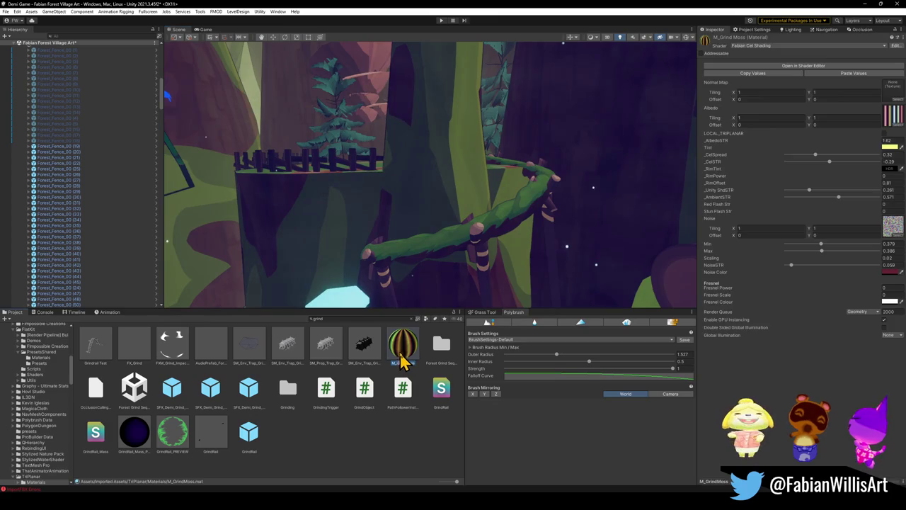
left_click_drag(885, 149, 899, 146)
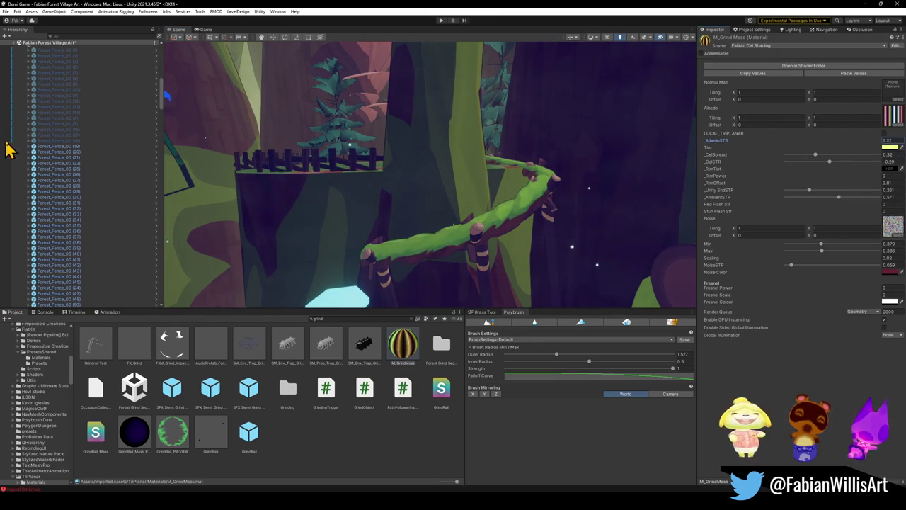
mouse_move(233, 164)
left_mouse_down()
mouse_move(257, 170)
mouse_move(202, 141)
mouse_move(202, 152)
mouse_move(242, 176)
mouse_move(243, 196)
mouse_move(358, 204)
mouse_move(507, 239)
mouse_move(472, 230)
mouse_move(382, 241)
mouse_move(465, 234)
left_mouse_up()
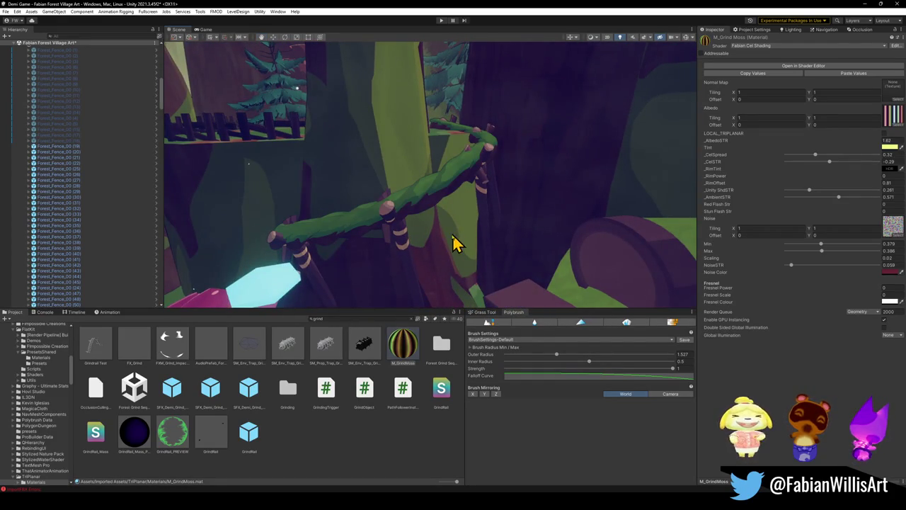
left_click(454, 243)
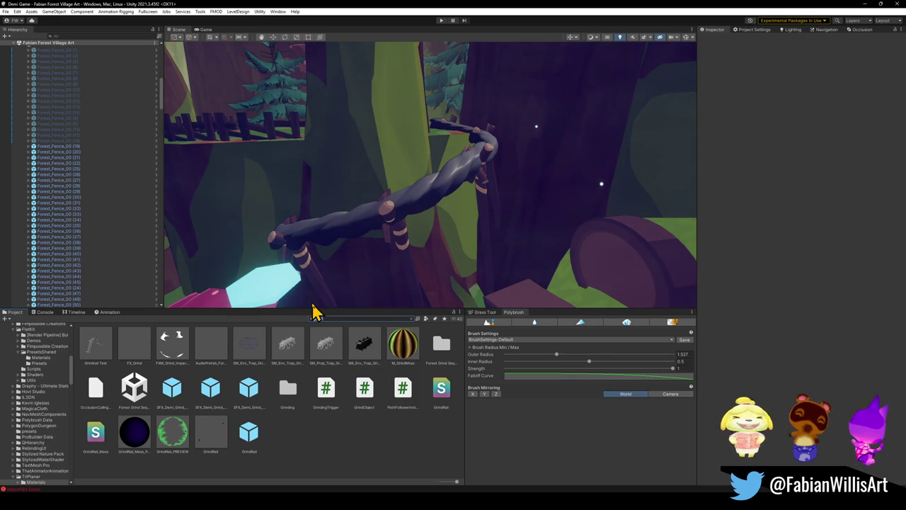
Filter assets by 't:M_forest' and preview teal and green materials on the vine and trunk
type("t:M_")
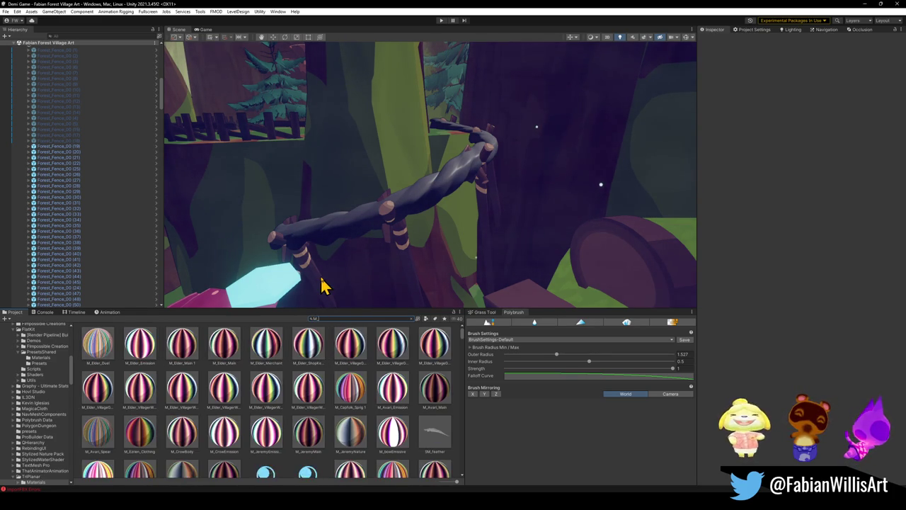
type("forest")
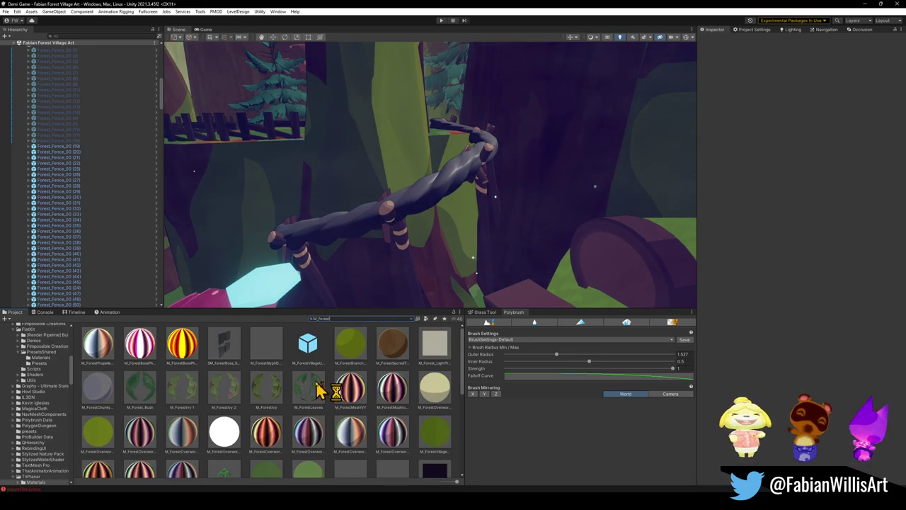
scroll(318, 390, "down", 10)
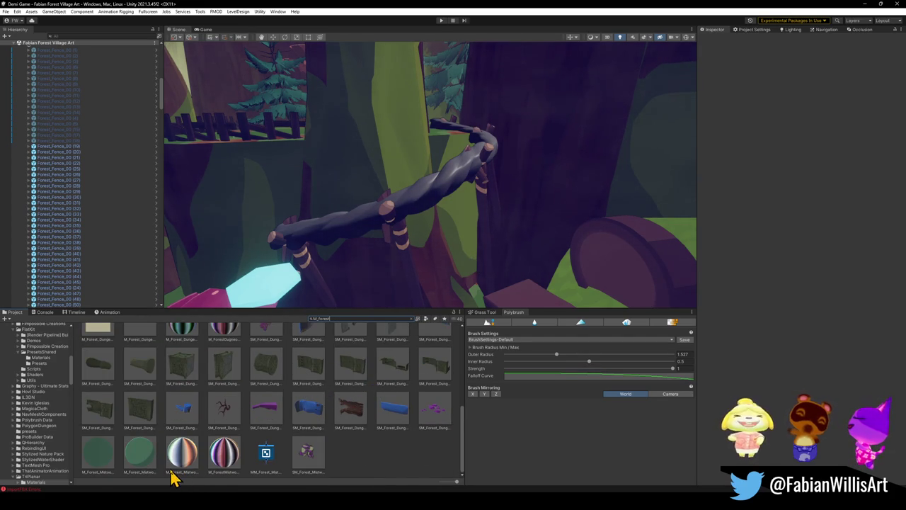
mouse_move(165, 432)
left_mouse_down()
mouse_move(362, 223)
mouse_move(348, 239)
left_mouse_up()
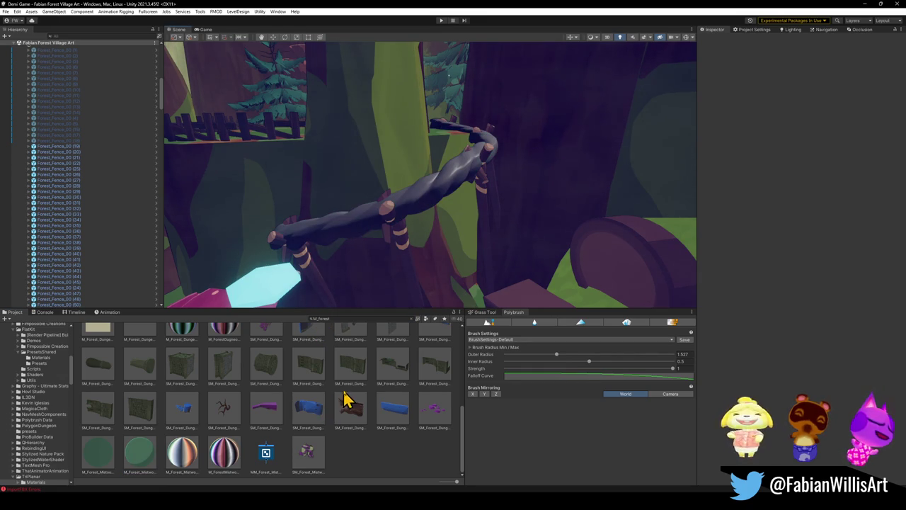
scroll(347, 400, "up", 3)
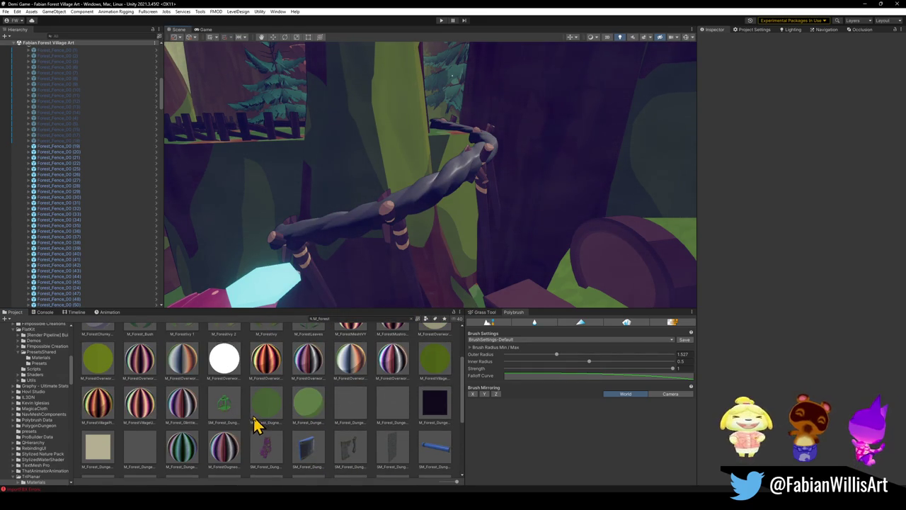
scroll(275, 418, "up", 1)
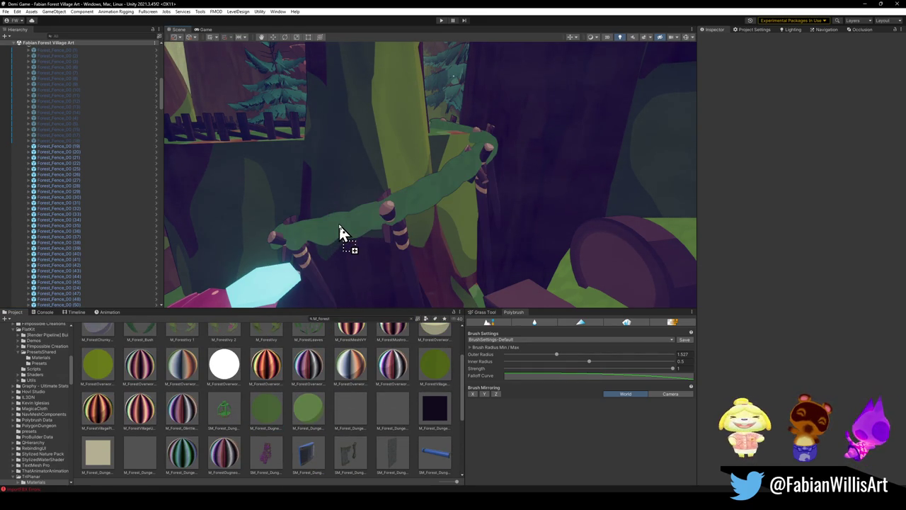
mouse_move(318, 425)
left_mouse_down()
mouse_move(375, 223)
mouse_move(360, 222)
mouse_move(121, 370)
mouse_move(342, 235)
mouse_move(350, 289)
left_mouse_up()
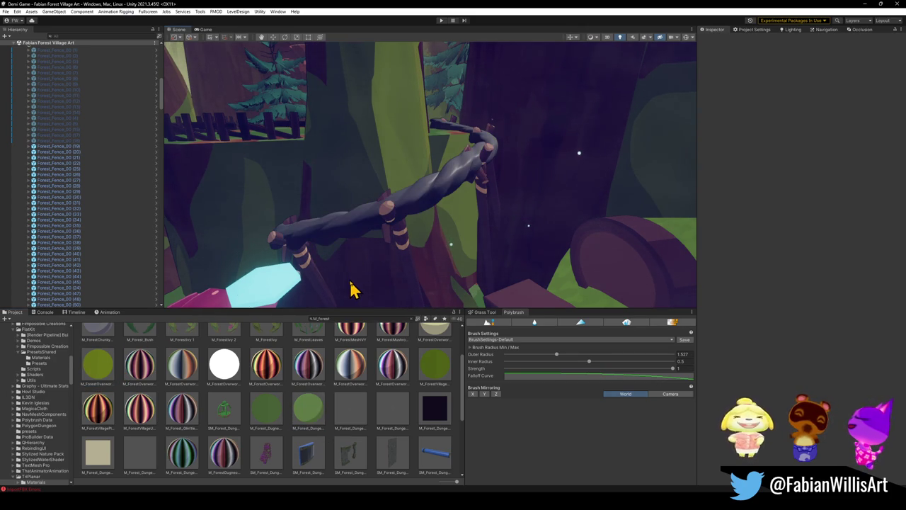
scroll(380, 337, "up", 2)
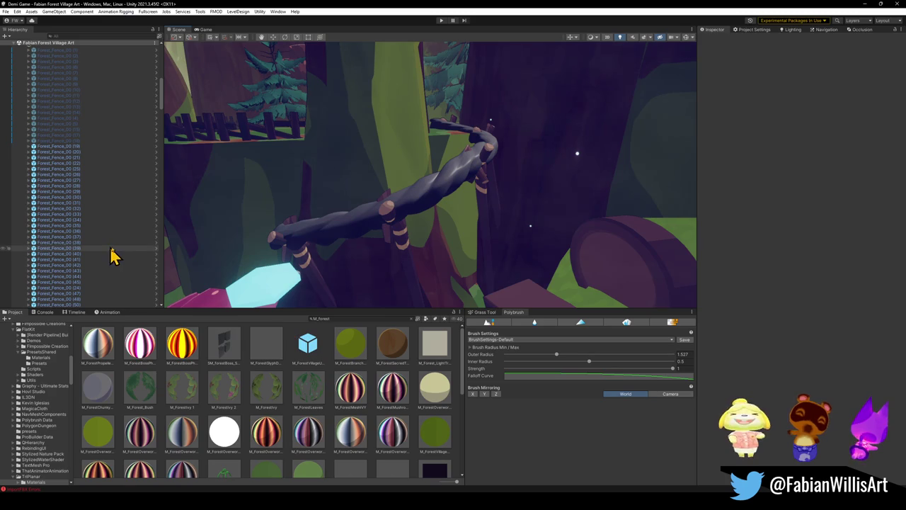
left_click(95, 186)
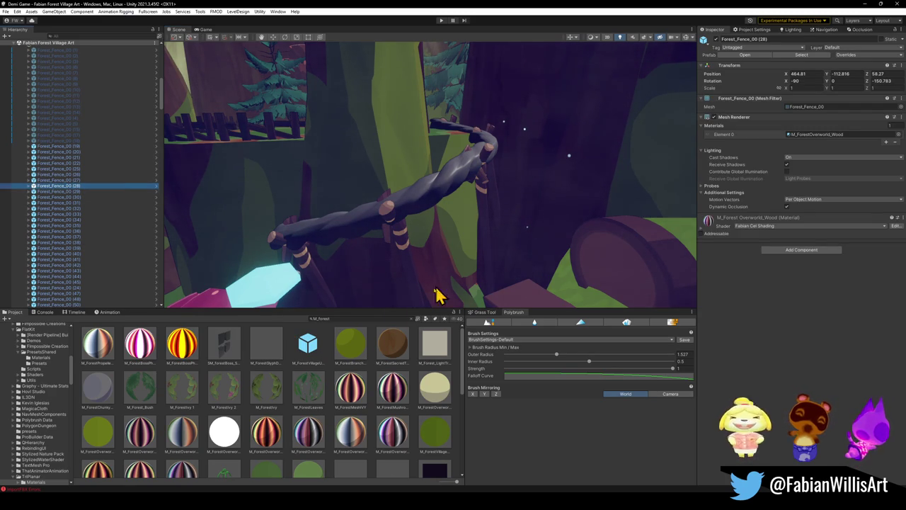
left_click(342, 320)
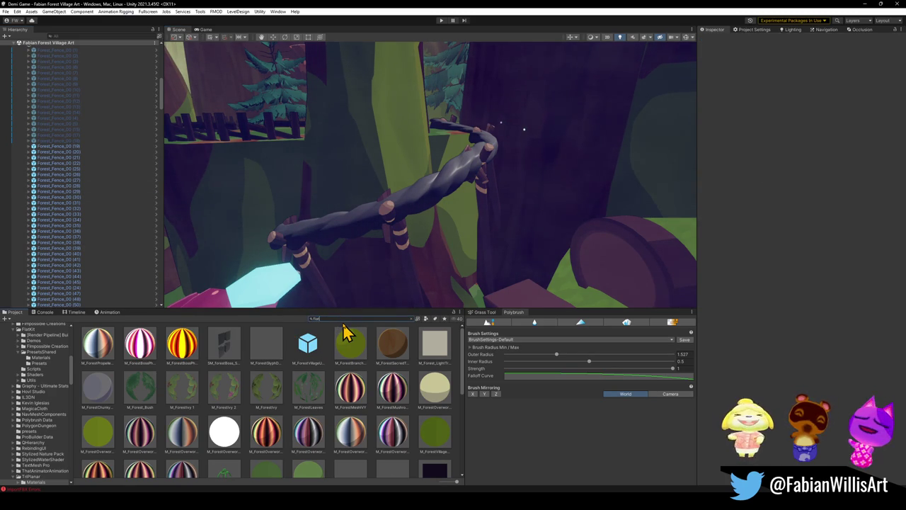
Search 'flatkit', open the FlatKit presets folder and apply the green cel material to the branch
type("tkit")
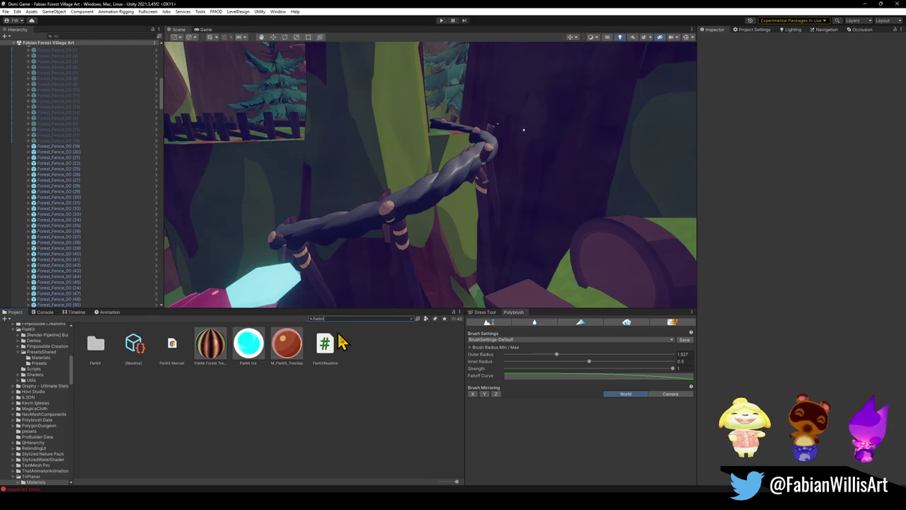
left_click(248, 343)
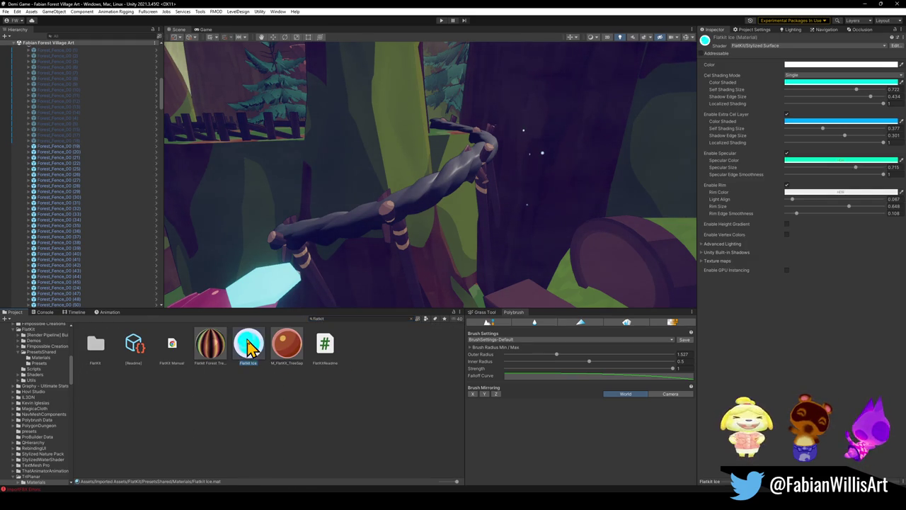
left_click(412, 319)
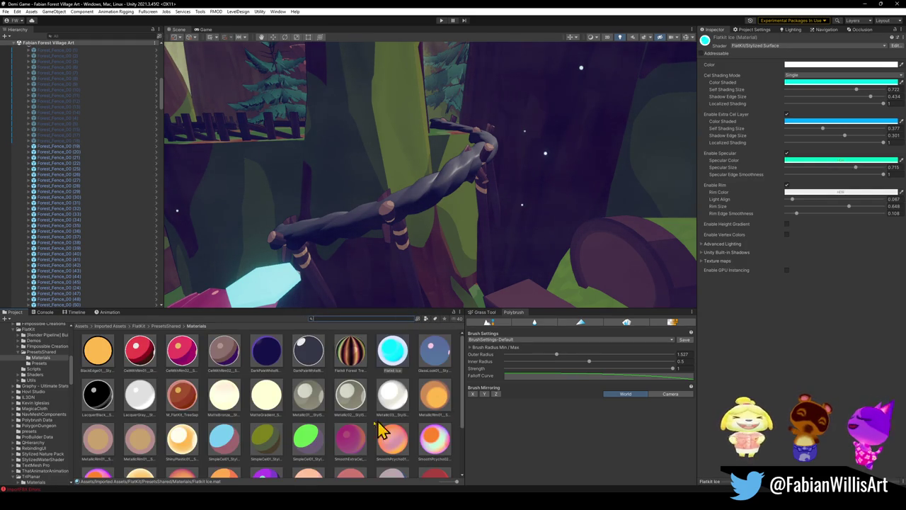
mouse_move(312, 446)
left_mouse_down()
mouse_move(338, 269)
mouse_move(354, 230)
mouse_move(313, 418)
mouse_move(301, 271)
mouse_move(339, 222)
left_mouse_up()
scroll(313, 418, "down", 1)
mouse_move(401, 205)
left_mouse_down()
mouse_move(336, 195)
mouse_move(423, 205)
mouse_move(441, 189)
mouse_move(499, 193)
mouse_move(539, 185)
left_mouse_up()
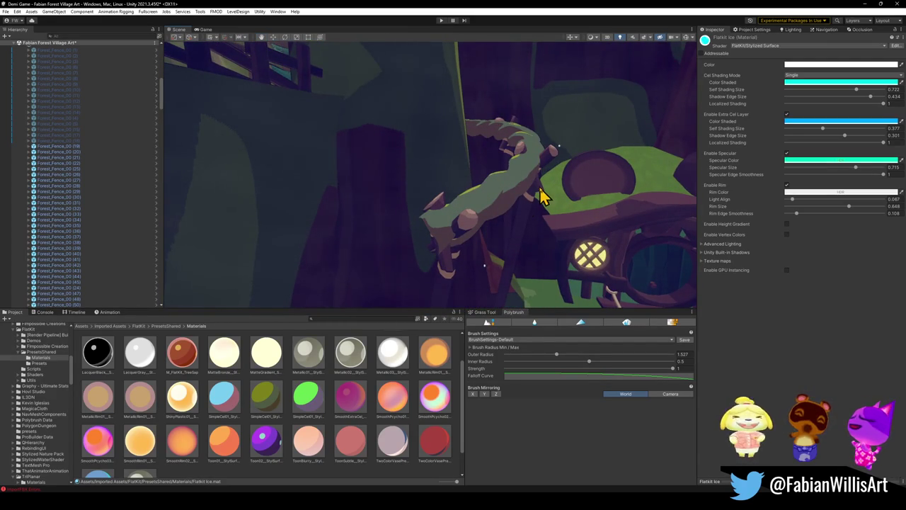
Preview the green cel material on the log branch, then cancel it
scroll(327, 430, "down", 1)
scroll(359, 415, "up", 2)
mouse_move(536, 223)
left_mouse_down()
mouse_move(479, 208)
mouse_move(398, 224)
mouse_move(384, 214)
mouse_move(469, 205)
mouse_move(439, 212)
left_mouse_up()
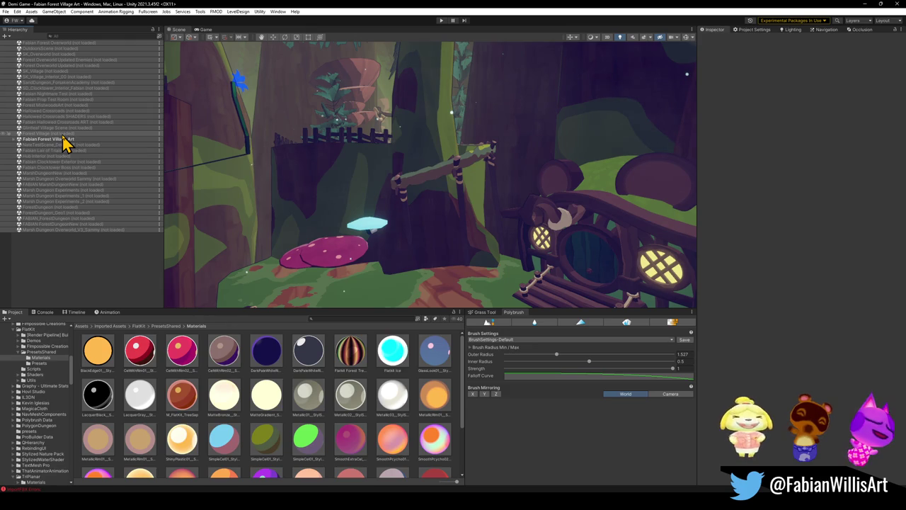
left_click_drag(318, 432, 418, 207)
left_click_drag(434, 173, 435, 174)
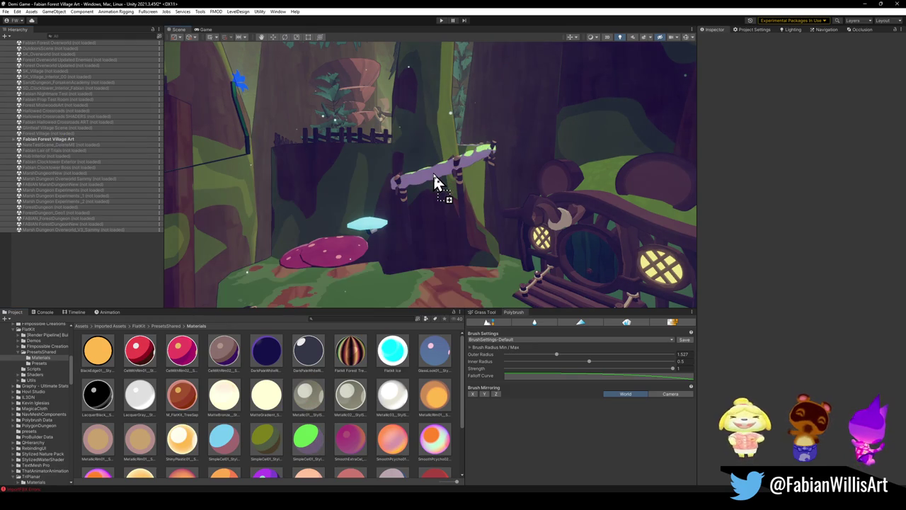
key("Escape")
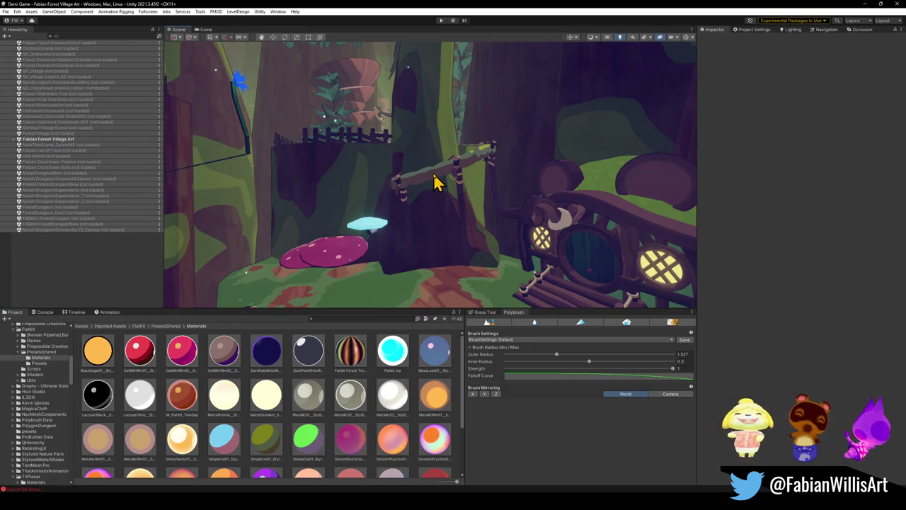
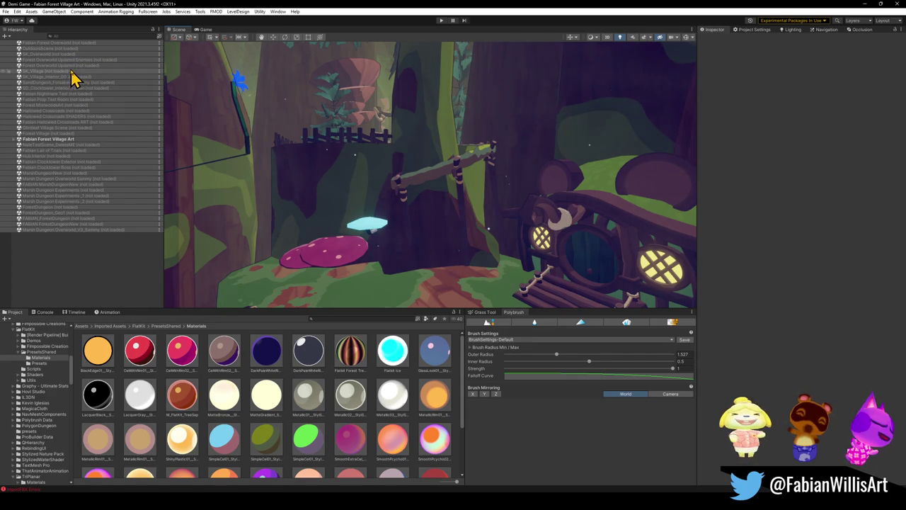
Load the Forest Overworld scene and select the VineObject under GrindRail (5)
left_click(85, 43)
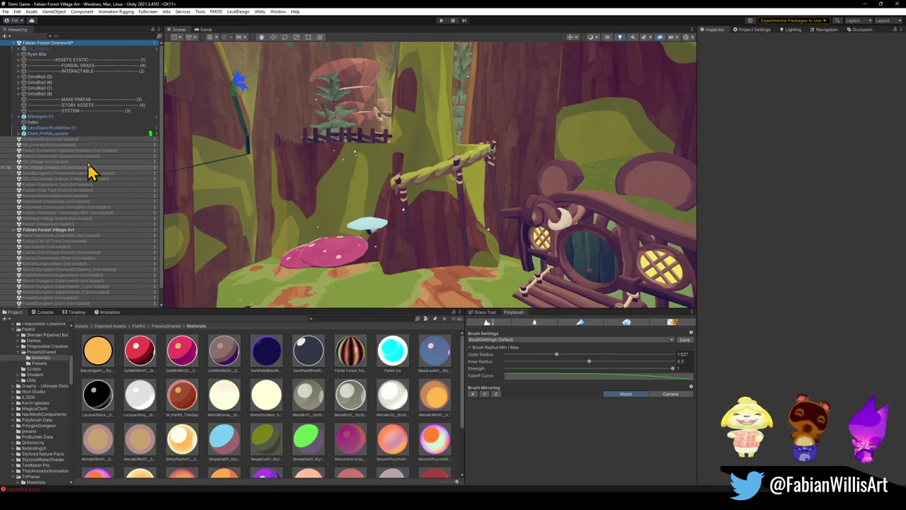
left_click(39, 77)
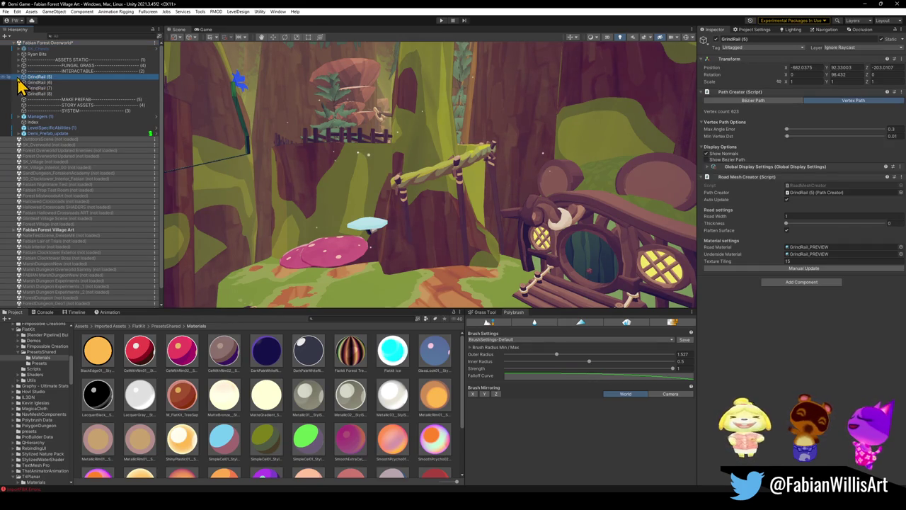
left_click(19, 76)
left_click(43, 82)
key("f")
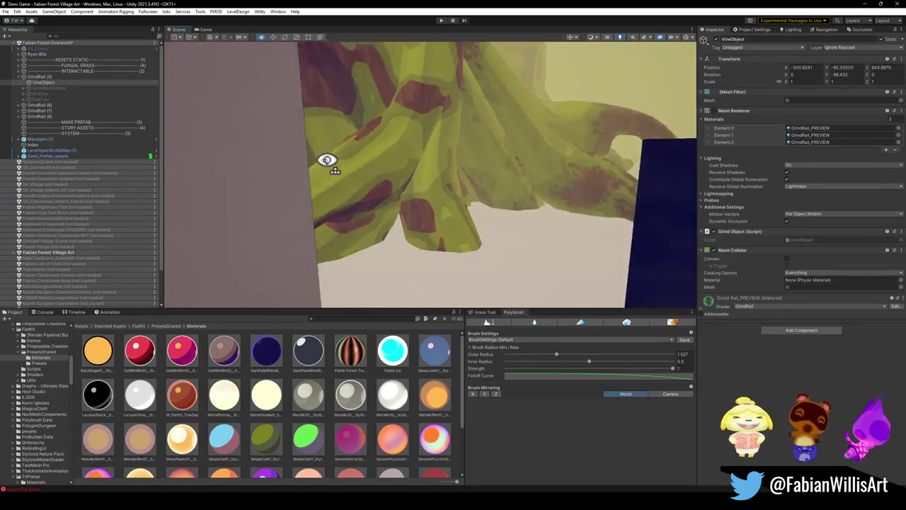
Select the twisted vine mesh Circle.041 and locate its SimpleCel01 material in the project
mouse_move(326, 160)
left_mouse_down()
mouse_move(295, 153)
mouse_move(359, 180)
mouse_move(623, 208)
mouse_move(492, 183)
left_mouse_up()
scroll(358, 179, "down", 3)
scroll(360, 179, "up", 3)
left_click(483, 191)
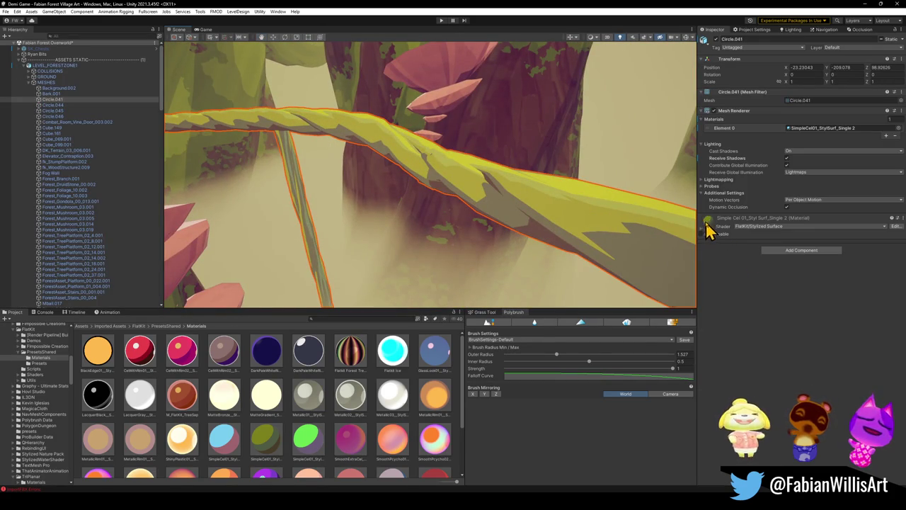
right_click(707, 223)
left_click(744, 247)
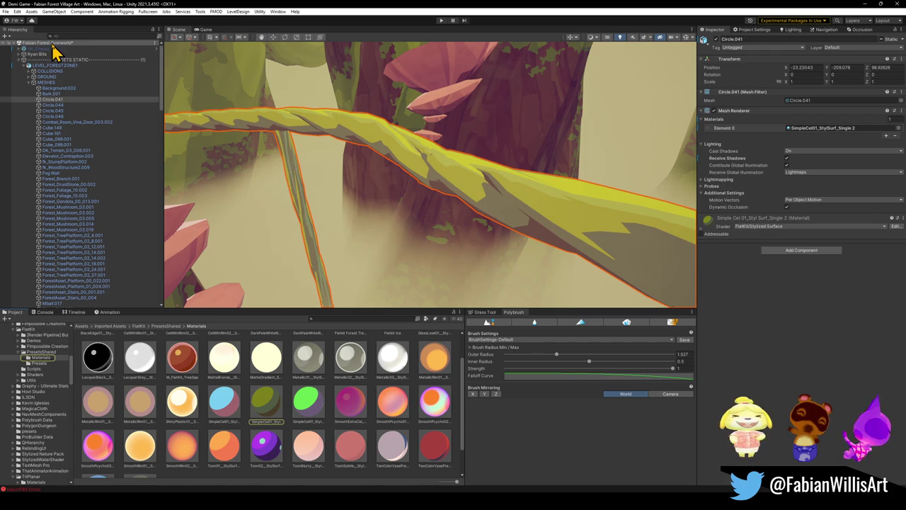
Unload the Forest Overworld scene and expand the Fabian Forest Village Art scene contents
right_click(52, 44)
left_click(84, 86)
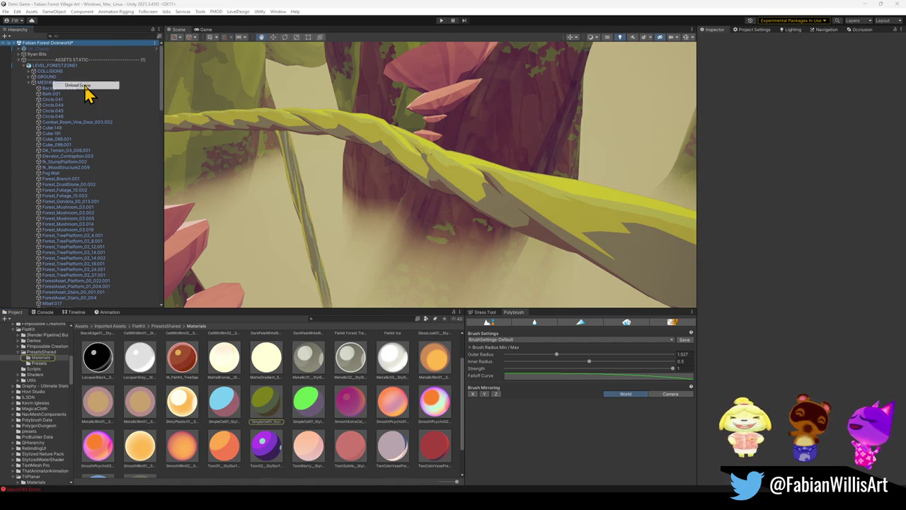
left_click(479, 272)
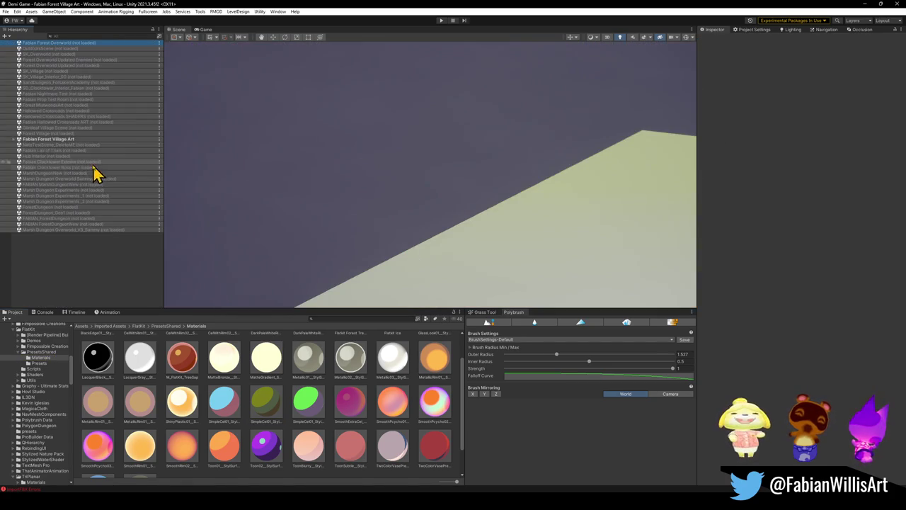
left_click(17, 140)
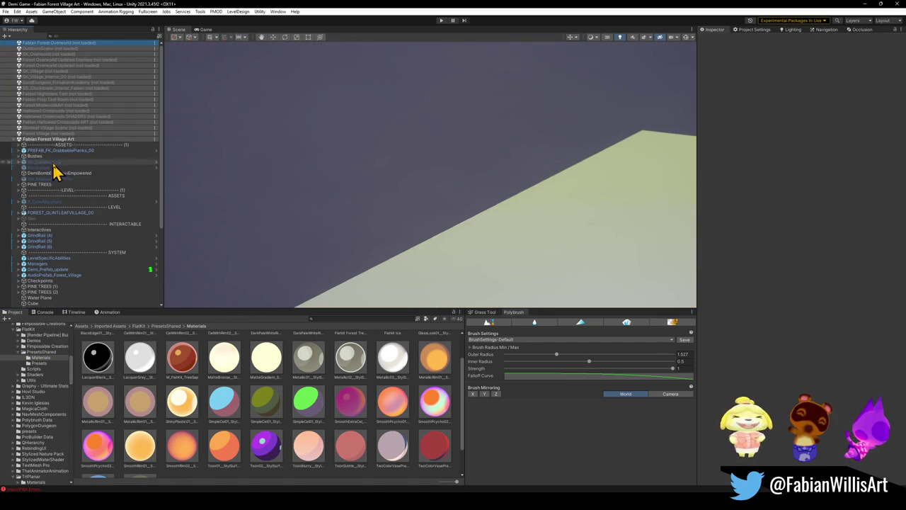
Expand PINE TREES and fly through the village to the green vine branch
left_click(19, 184)
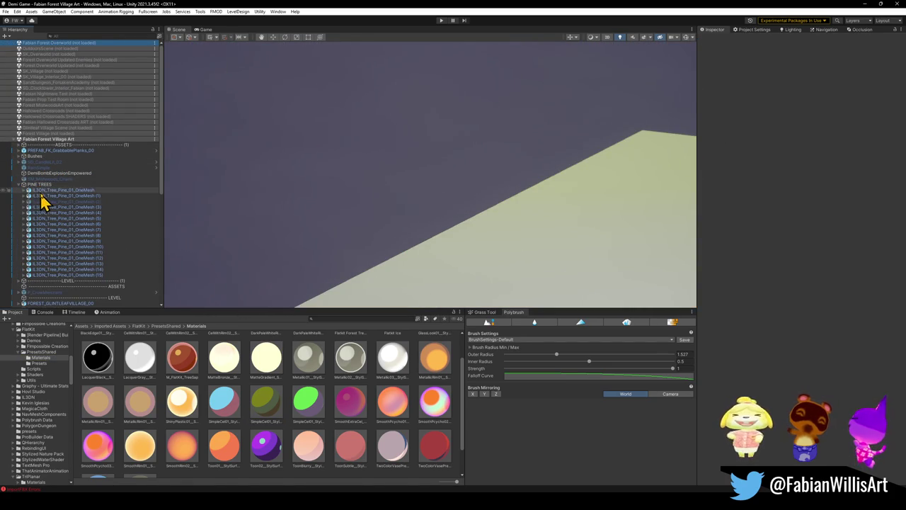
double_click(32, 190)
mouse_move(411, 188)
left_mouse_down()
mouse_move(370, 152)
mouse_move(390, 154)
mouse_move(429, 129)
mouse_move(439, 221)
left_mouse_up()
mouse_move(266, 402)
left_mouse_down()
mouse_move(436, 191)
mouse_move(436, 199)
left_mouse_up()
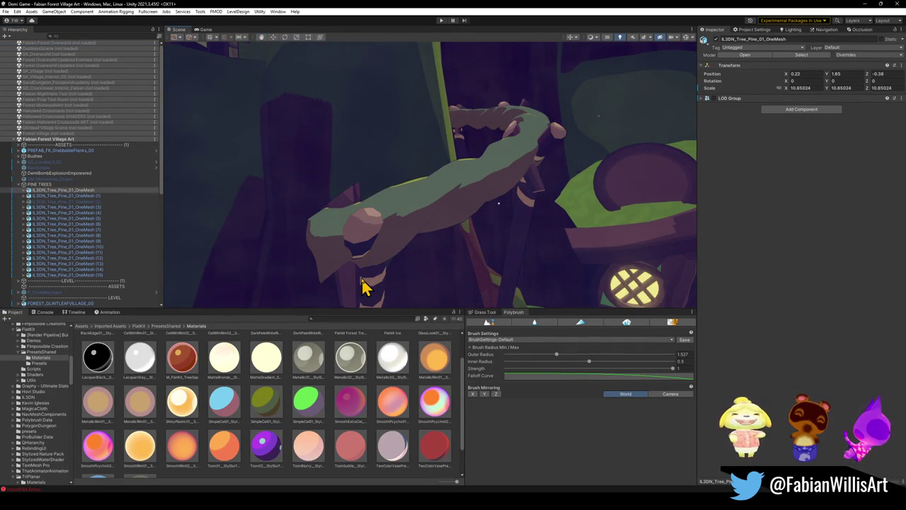
Inspect the SimpleCel01 material's settings, cancelling a rename to keep its name
left_click(269, 407)
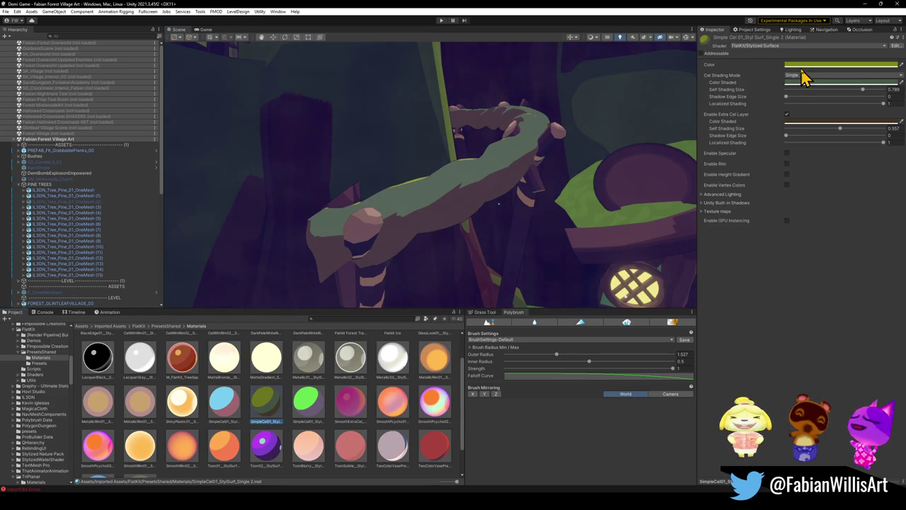
mouse_move(392, 257)
left_mouse_down()
mouse_move(431, 210)
mouse_move(477, 222)
left_mouse_up()
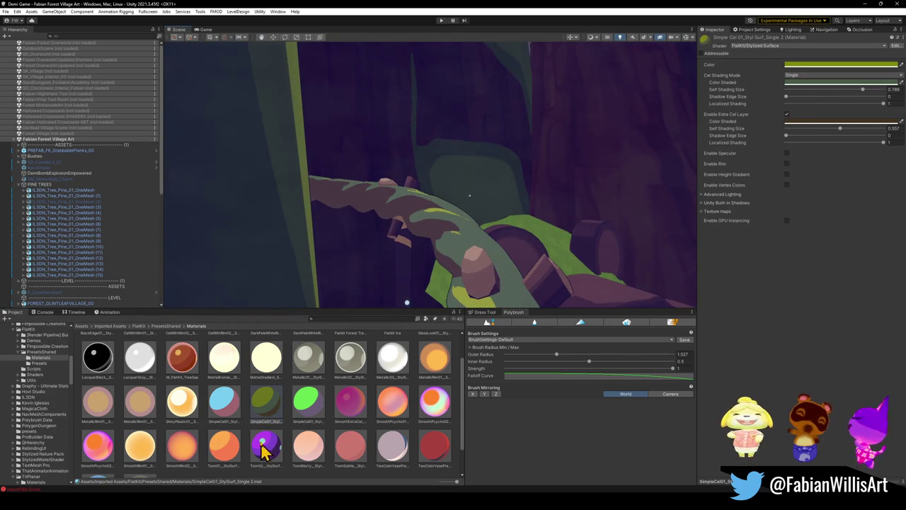
left_click(269, 422)
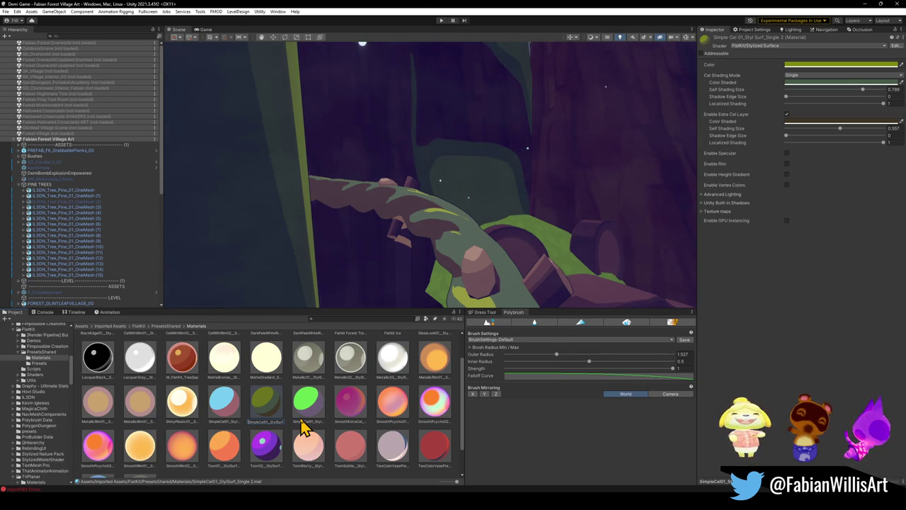
key("Escape")
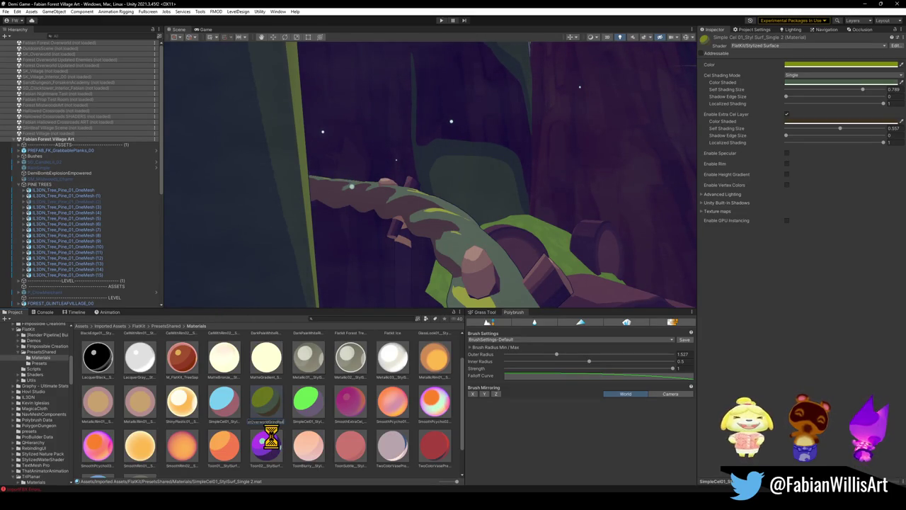
Duplicate the cel material as M_ForestVillageGrindrail and apply it to the vine branch
key("ctrl+d")
key("F2")
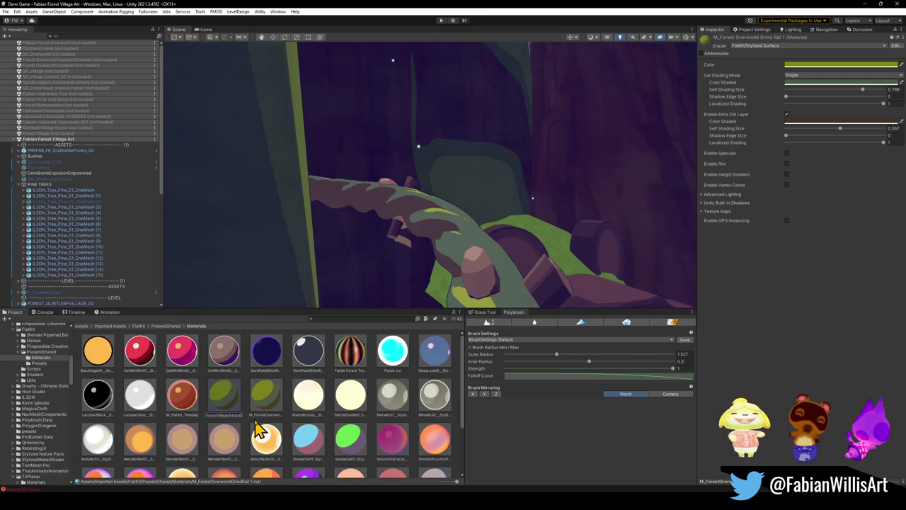
key("Return")
mouse_move(271, 409)
left_mouse_down()
mouse_move(431, 288)
mouse_move(453, 230)
left_mouse_up()
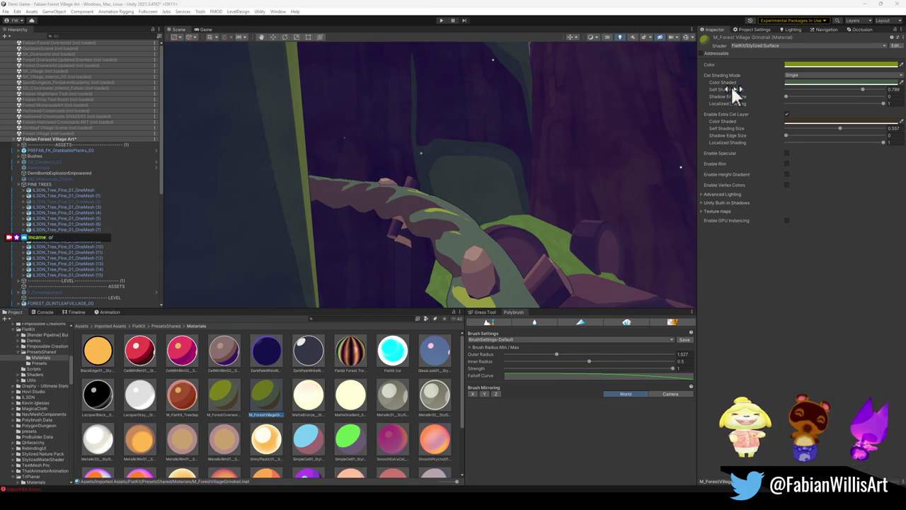
left_click(807, 123)
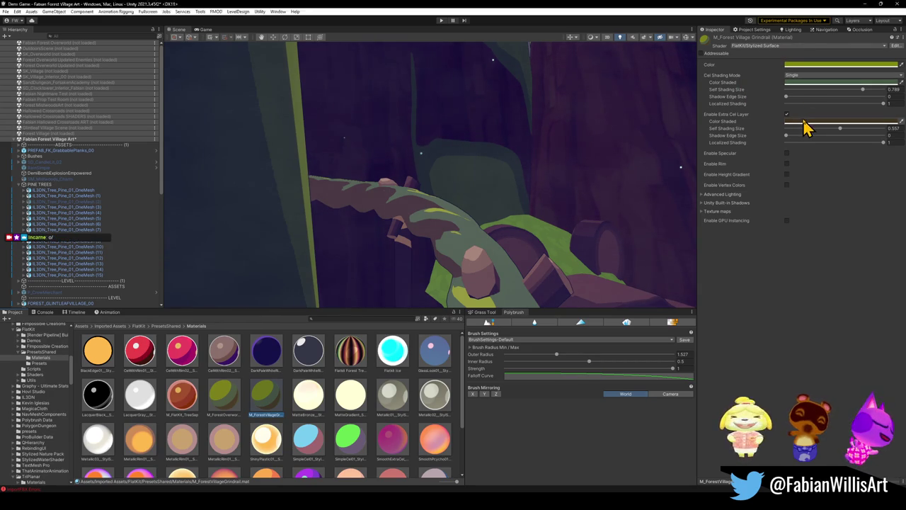
Darken the extra cel layer's shaded colour on the grindrail material
left_click_drag(847, 189, 847, 183)
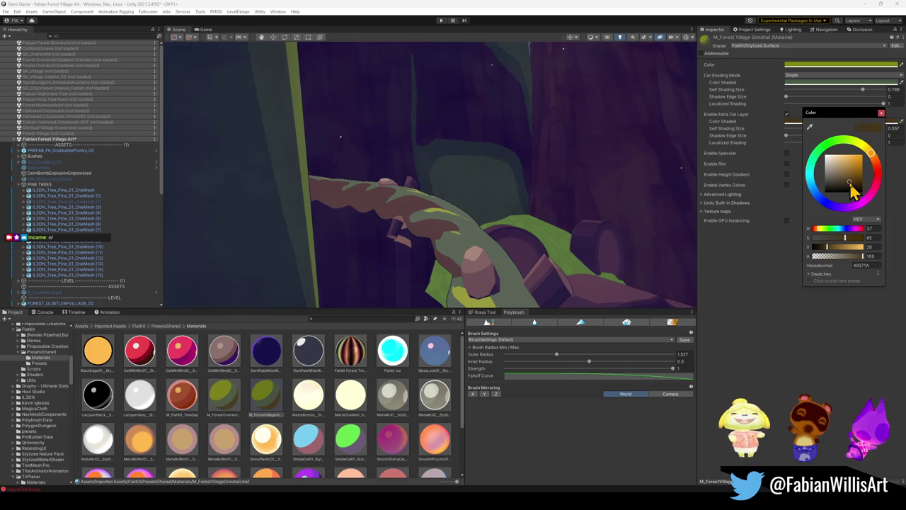
key("Return")
mouse_move(532, 164)
left_mouse_down()
mouse_move(517, 245)
mouse_move(419, 245)
mouse_move(678, 154)
left_mouse_up()
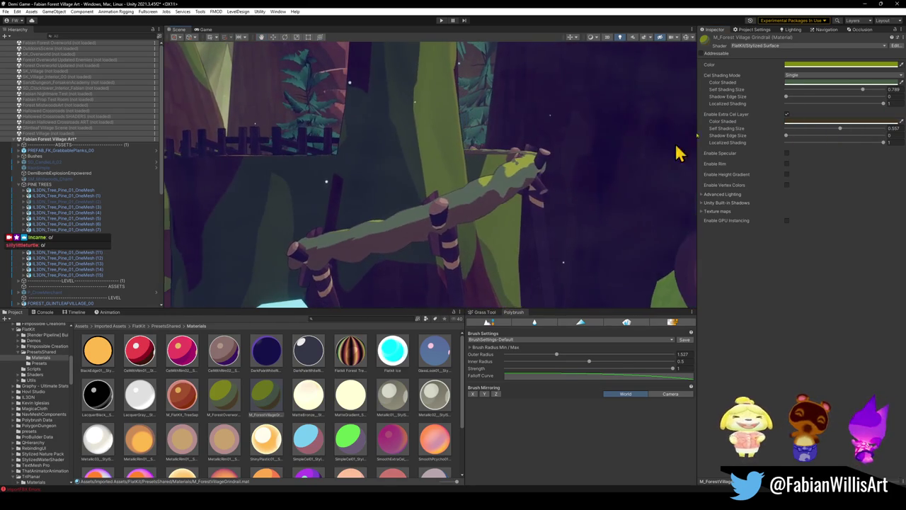
Lower the main cel Self Shading Size to 0.709 and enable specular highlights
mouse_move(786, 97)
left_mouse_down()
mouse_move(842, 103)
mouse_move(759, 110)
left_mouse_up()
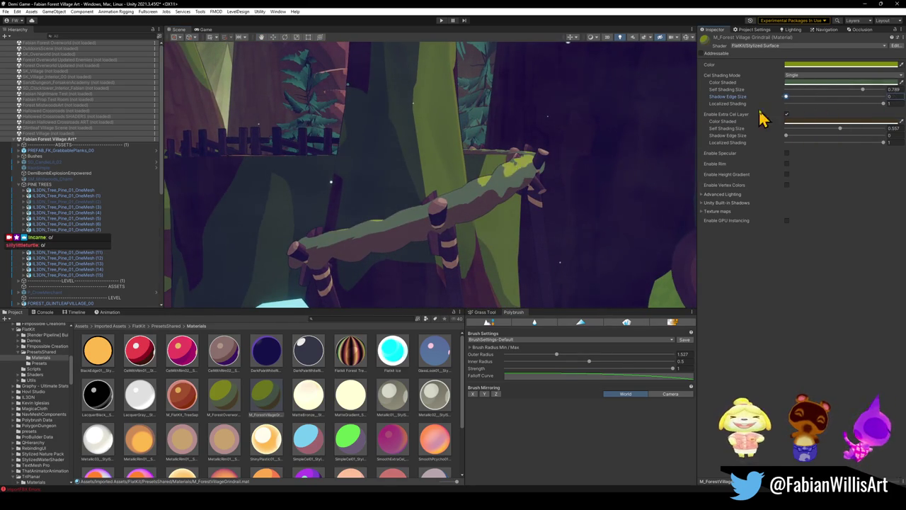
mouse_move(863, 91)
left_mouse_down()
mouse_move(840, 97)
mouse_move(860, 104)
mouse_move(845, 134)
mouse_move(857, 140)
mouse_move(760, 138)
left_mouse_up()
mouse_move(884, 148)
left_mouse_down()
mouse_move(765, 149)
mouse_move(886, 143)
left_mouse_up()
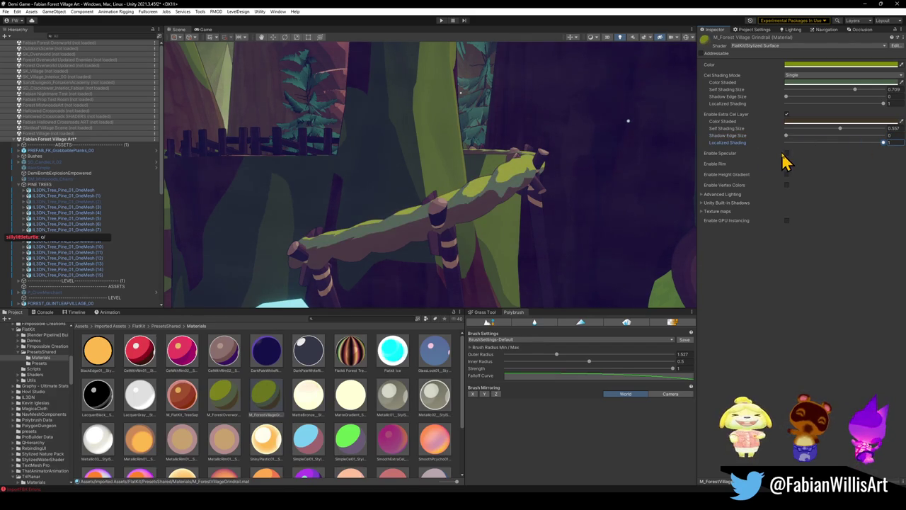
left_click(786, 154)
mouse_move(622, 155)
left_mouse_down()
mouse_move(603, 158)
mouse_move(651, 152)
mouse_move(602, 153)
mouse_move(640, 157)
left_mouse_up()
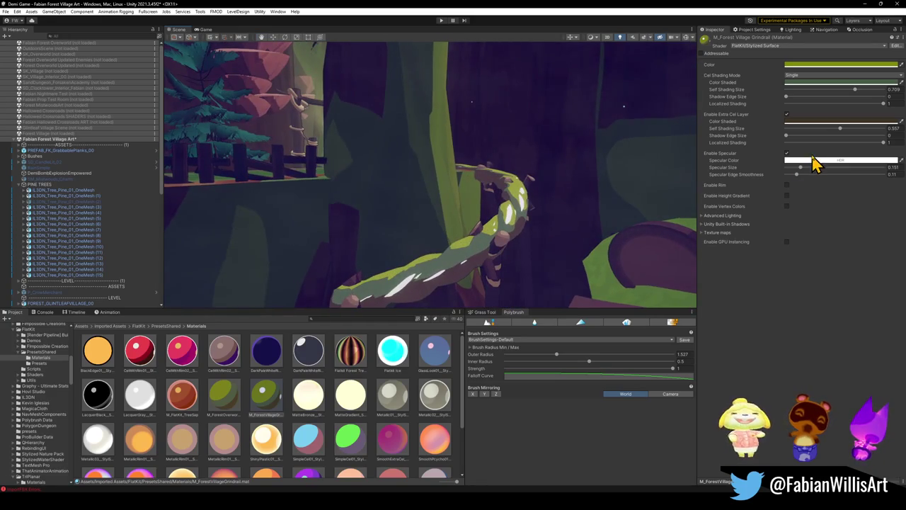
Try pink, yellow and green specular colours, then disable specular highlights again
left_click(835, 162)
mouse_move(857, 216)
left_mouse_down()
mouse_move(876, 203)
mouse_move(891, 210)
mouse_move(889, 195)
left_mouse_up()
left_click(876, 200)
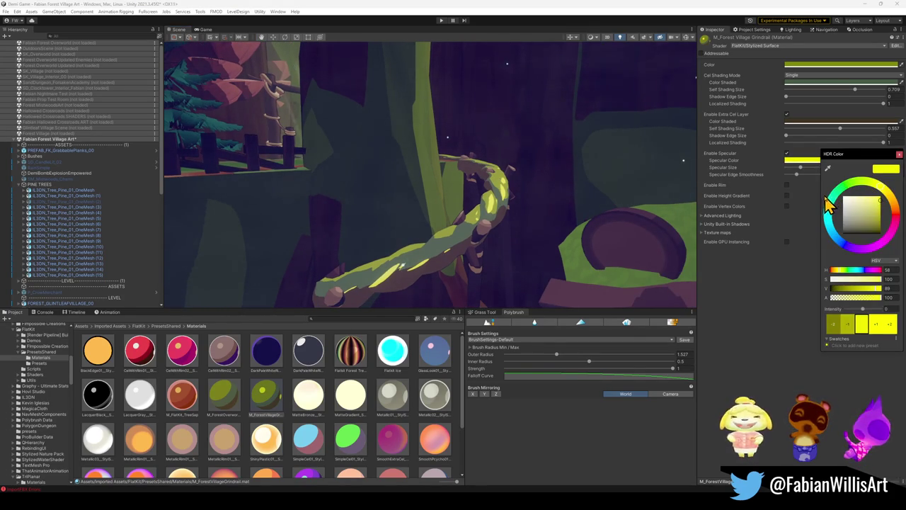
left_click_drag(837, 203, 859, 187)
mouse_move(673, 191)
left_mouse_down()
mouse_move(586, 192)
mouse_move(653, 194)
mouse_move(669, 158)
mouse_move(552, 148)
mouse_move(486, 199)
mouse_move(547, 166)
mouse_move(558, 148)
left_mouse_up()
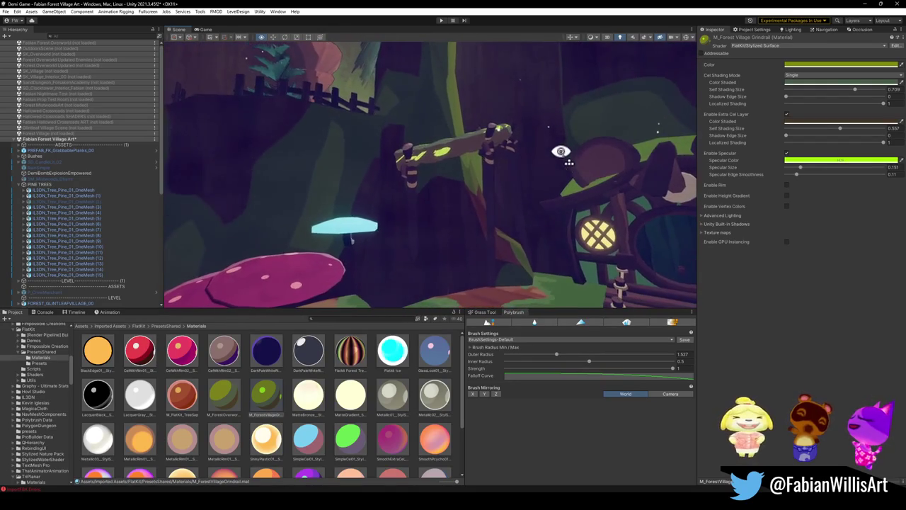
left_click(786, 155)
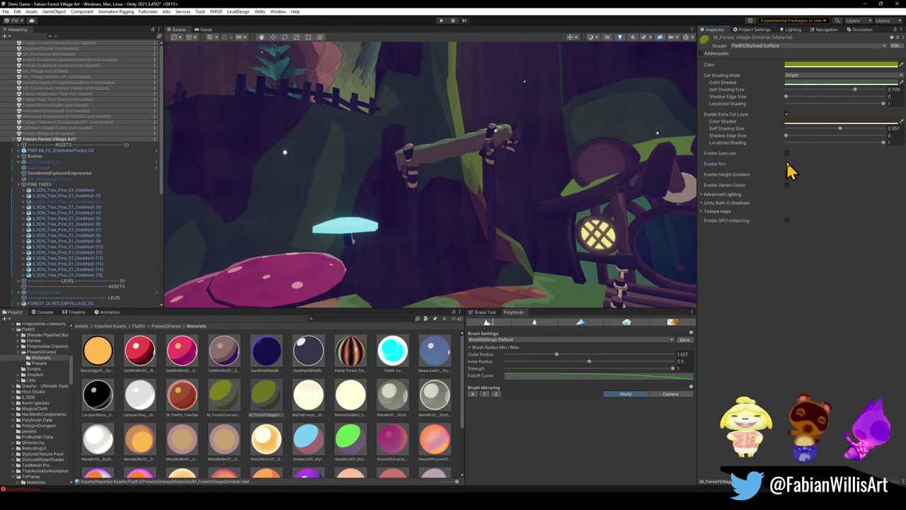
Enable rim lighting and raise its Light Align to 0.778
left_click(786, 164)
mouse_move(527, 175)
left_mouse_down()
mouse_move(514, 170)
mouse_move(536, 184)
mouse_move(536, 198)
left_mouse_up()
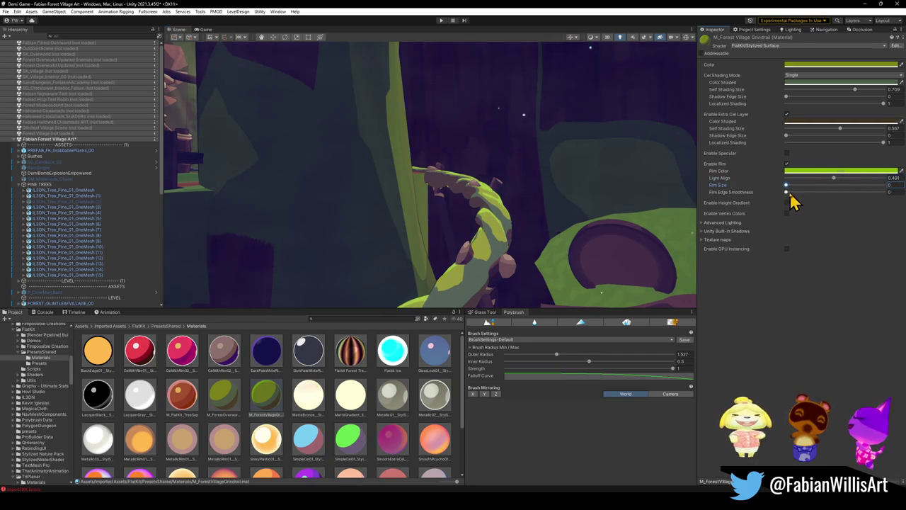
left_click_drag(833, 180, 863, 181)
mouse_move(527, 202)
left_mouse_down()
mouse_move(480, 210)
mouse_move(467, 177)
mouse_move(484, 171)
mouse_move(554, 187)
left_mouse_up()
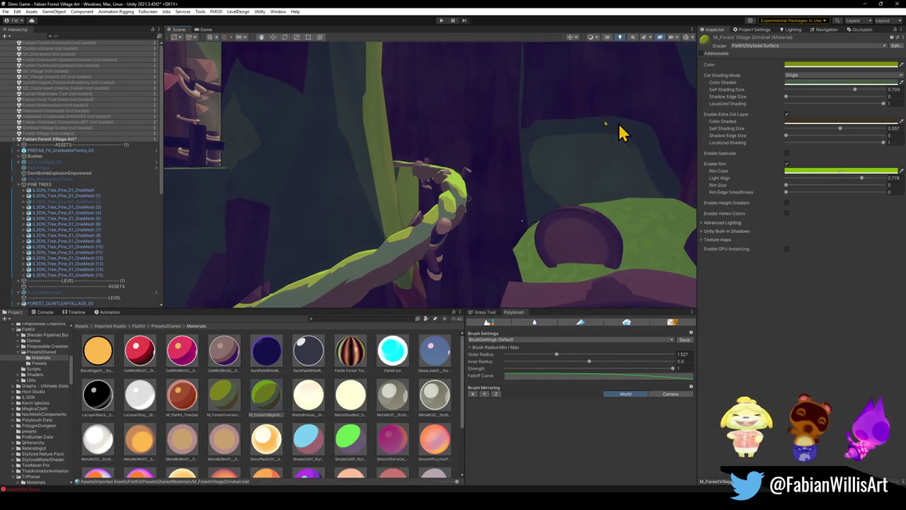
scroll(65, 212, "down", 5)
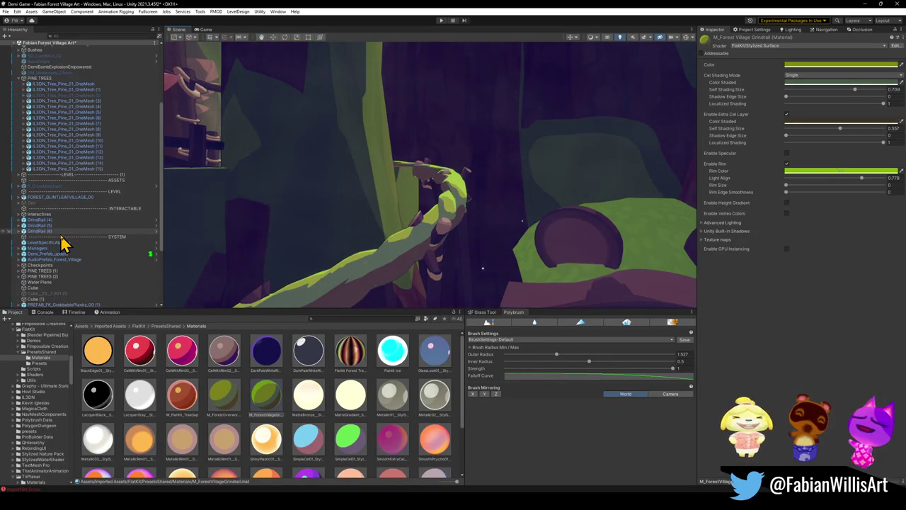
scroll(62, 242, "down", 4)
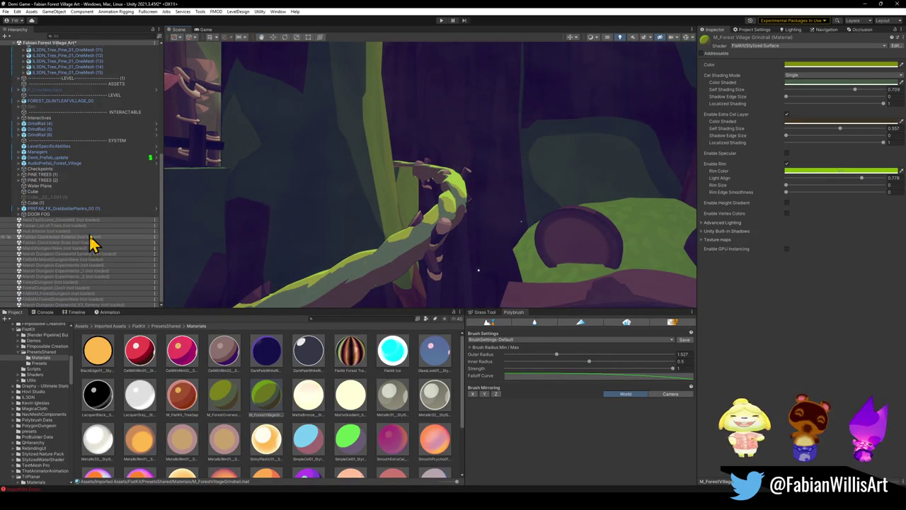
mouse_move(446, 202)
left_mouse_down()
mouse_move(522, 215)
mouse_move(335, 205)
mouse_move(413, 205)
mouse_move(426, 217)
left_mouse_up()
Make the rim colour lime green and set extra cel Self Shading Size to 0.212
left_click(839, 171)
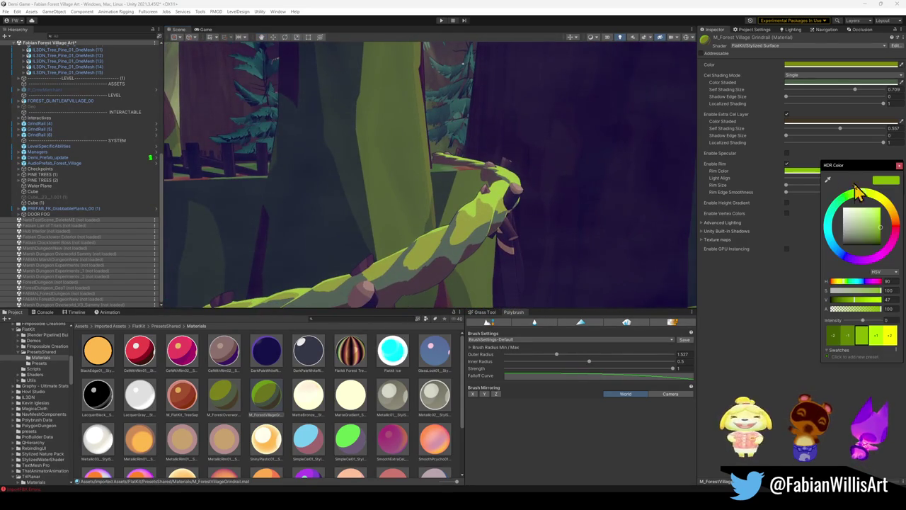
mouse_move(884, 206)
left_mouse_down()
mouse_move(840, 204)
mouse_move(836, 228)
mouse_move(848, 259)
mouse_move(878, 256)
mouse_move(889, 227)
mouse_move(873, 210)
left_mouse_up()
mouse_move(566, 181)
left_mouse_down()
mouse_move(613, 168)
mouse_move(457, 155)
mouse_move(478, 184)
mouse_move(562, 193)
mouse_move(627, 188)
mouse_move(536, 198)
mouse_move(528, 156)
mouse_move(441, 134)
mouse_move(410, 147)
left_mouse_up()
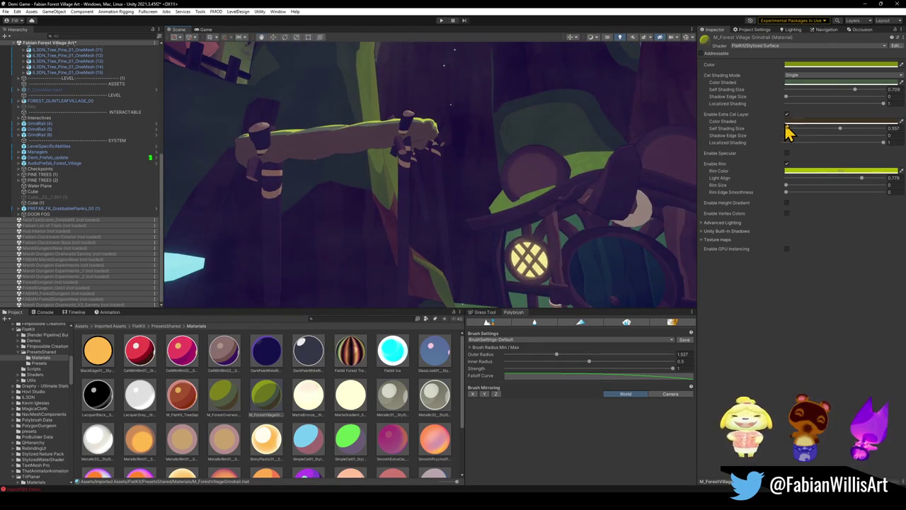
mouse_move(839, 135)
left_mouse_down()
mouse_move(878, 140)
mouse_move(796, 140)
mouse_move(809, 142)
left_mouse_up()
mouse_move(402, 163)
left_mouse_down()
mouse_move(409, 203)
mouse_move(376, 192)
mouse_move(397, 179)
left_mouse_up()
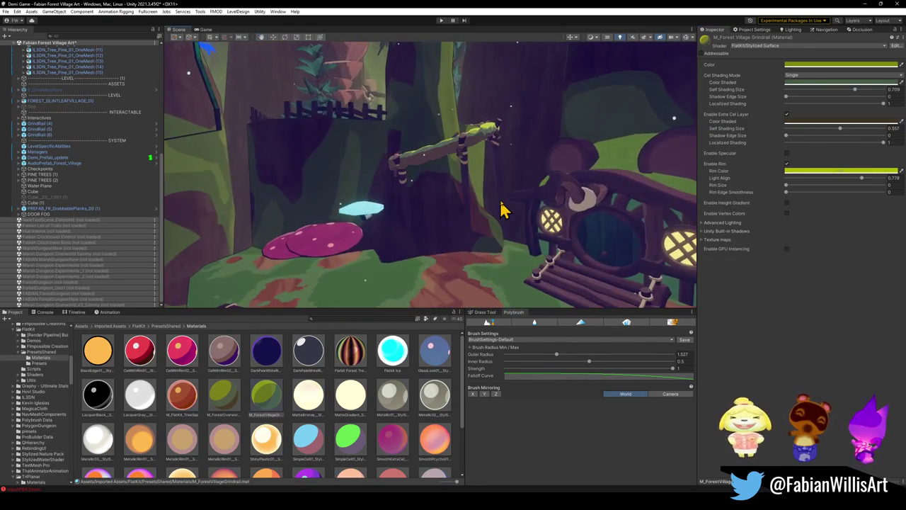
Resize the extra cel layer's shaded area, settling around 0.269
left_click_drag(499, 191, 499, 190)
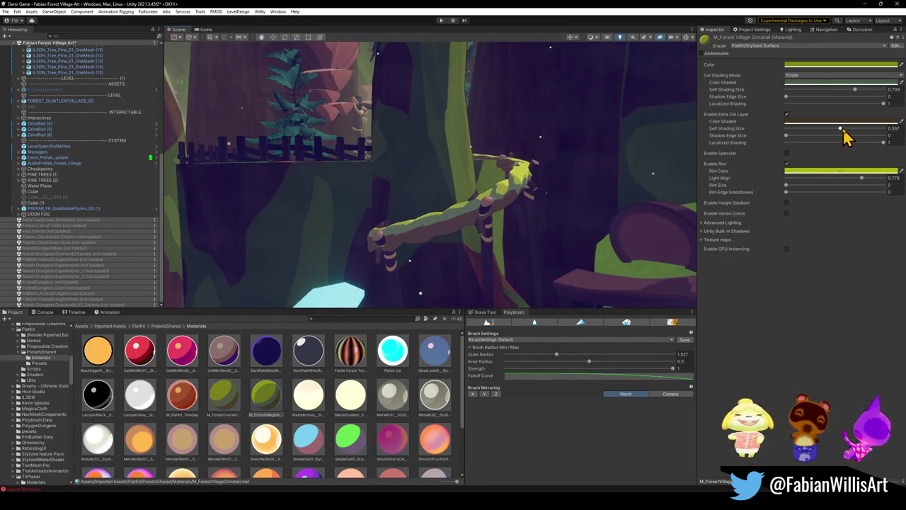
mouse_move(797, 141)
left_mouse_down()
mouse_move(753, 145)
mouse_move(835, 150)
mouse_move(852, 170)
mouse_move(846, 163)
mouse_move(829, 172)
mouse_move(879, 193)
mouse_move(884, 186)
left_mouse_up()
left_click(839, 121)
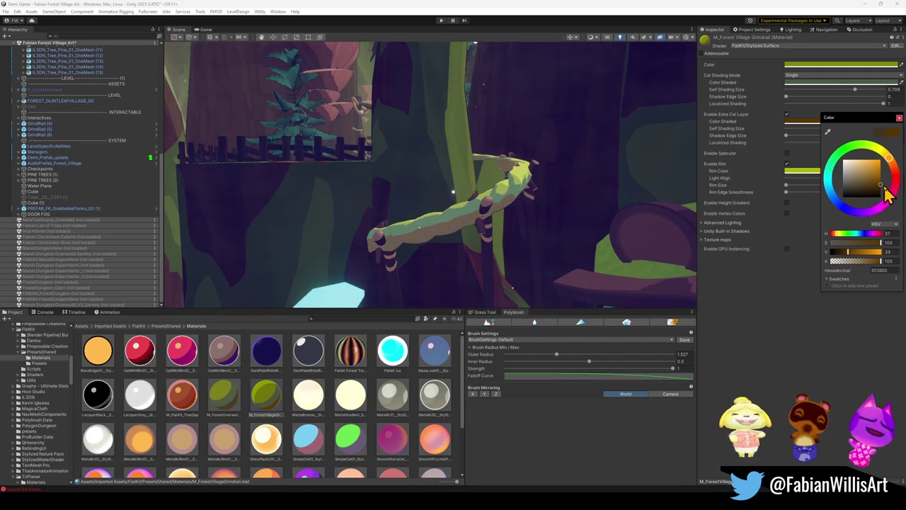
key("Return")
mouse_move(835, 131)
left_mouse_down()
mouse_move(801, 138)
mouse_move(814, 141)
left_mouse_up()
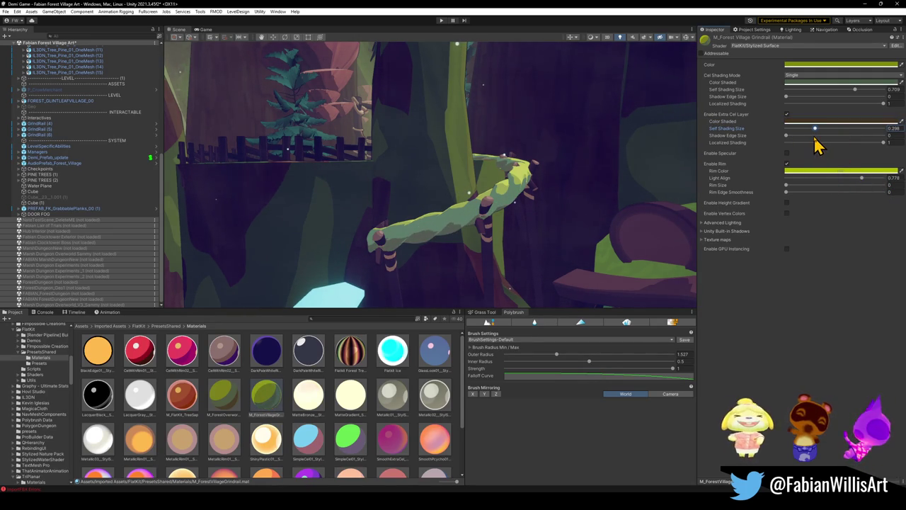
Try pink, darker and orange hues for the extra cel shaded colour
left_click(824, 121)
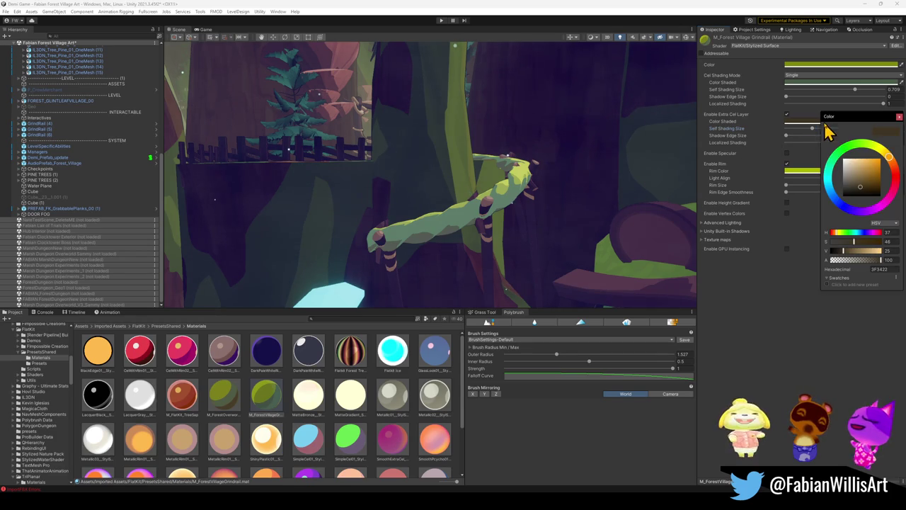
mouse_move(882, 162)
left_mouse_down()
mouse_move(893, 188)
mouse_move(866, 212)
mouse_move(839, 206)
mouse_move(882, 191)
left_mouse_up()
left_click(876, 199)
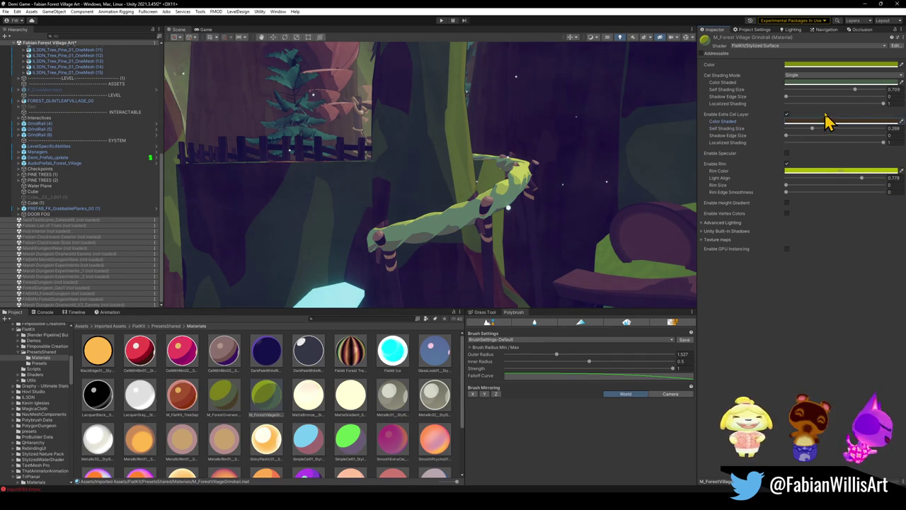
left_click(839, 83)
mouse_move(863, 146)
left_mouse_down()
mouse_move(862, 159)
mouse_move(847, 150)
mouse_move(857, 150)
left_mouse_up()
mouse_move(886, 120)
left_mouse_down()
mouse_move(894, 138)
mouse_move(884, 123)
left_mouse_up()
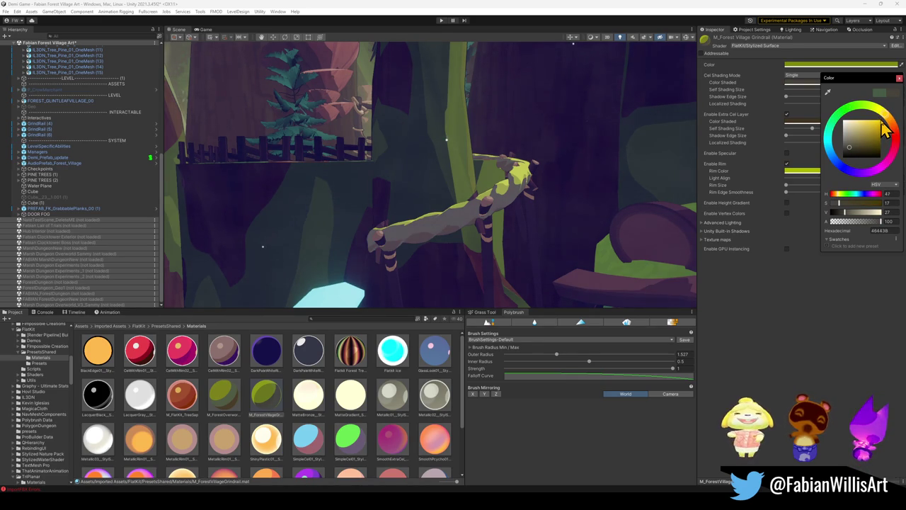
mouse_move(634, 127)
left_mouse_down()
mouse_move(597, 146)
mouse_move(643, 148)
mouse_move(598, 157)
mouse_move(603, 163)
mouse_move(525, 152)
mouse_move(398, 160)
mouse_move(503, 168)
mouse_move(589, 157)
mouse_move(439, 146)
mouse_move(468, 146)
left_mouse_up()
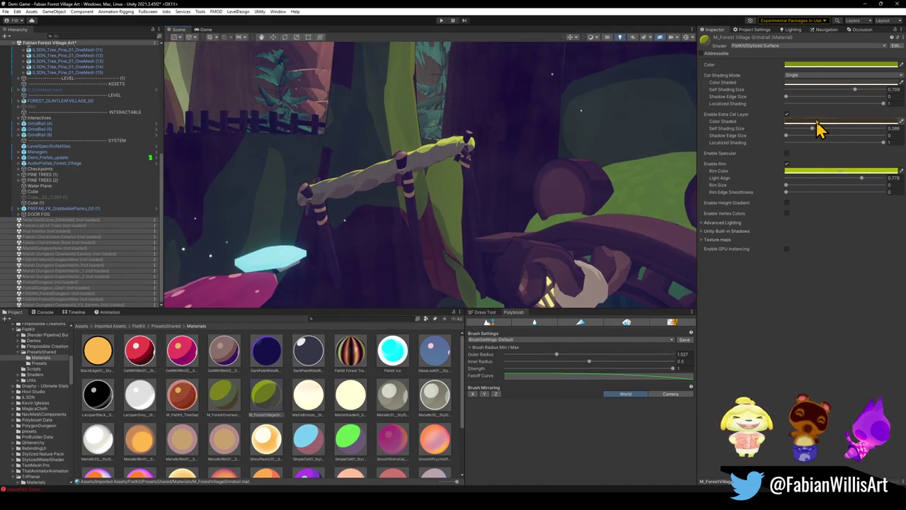
left_click(821, 83)
Set the extra shaded colour to dark olive grey (443E34) and reduce the shaded area
left_click_drag(876, 120, 869, 117)
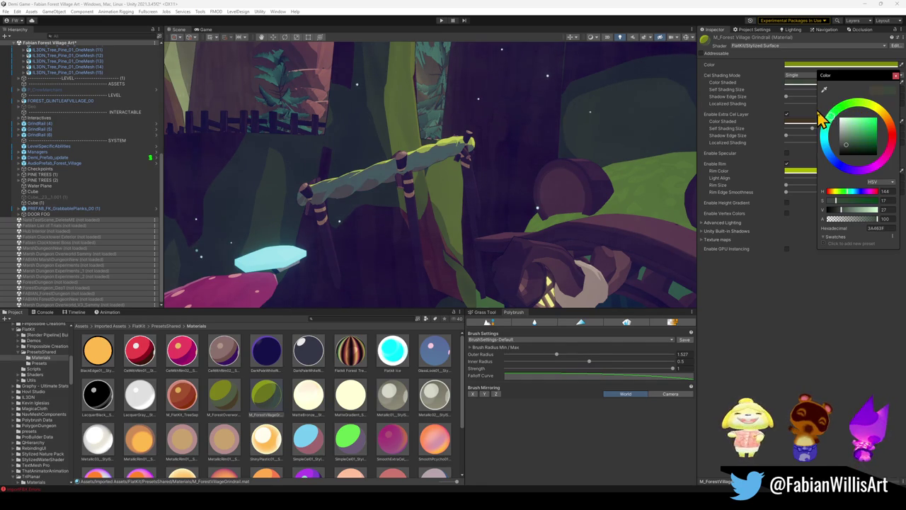
mouse_move(821, 149)
left_mouse_down()
mouse_move(841, 170)
mouse_move(881, 154)
mouse_move(874, 123)
mouse_move(886, 126)
mouse_move(864, 148)
mouse_move(875, 148)
mouse_move(848, 150)
left_mouse_up()
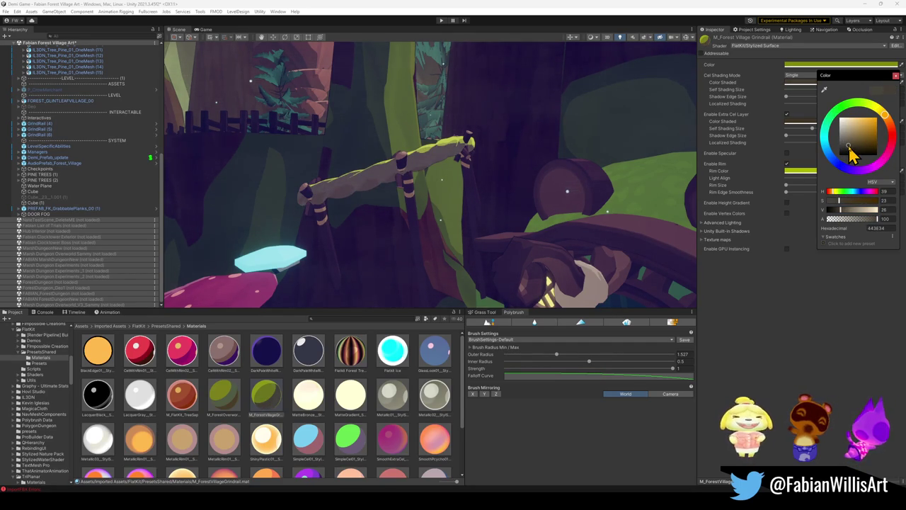
left_click(811, 255)
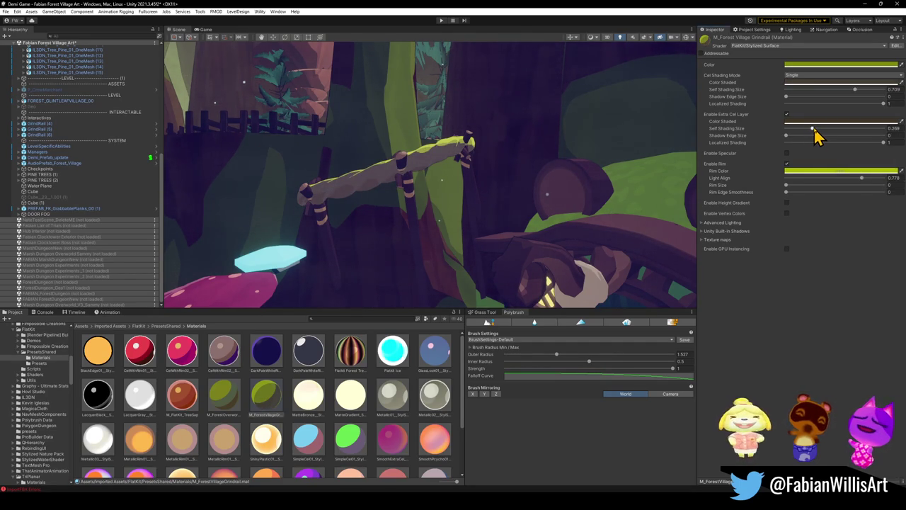
mouse_move(851, 95)
left_mouse_down()
mouse_move(827, 103)
mouse_move(877, 101)
left_mouse_up()
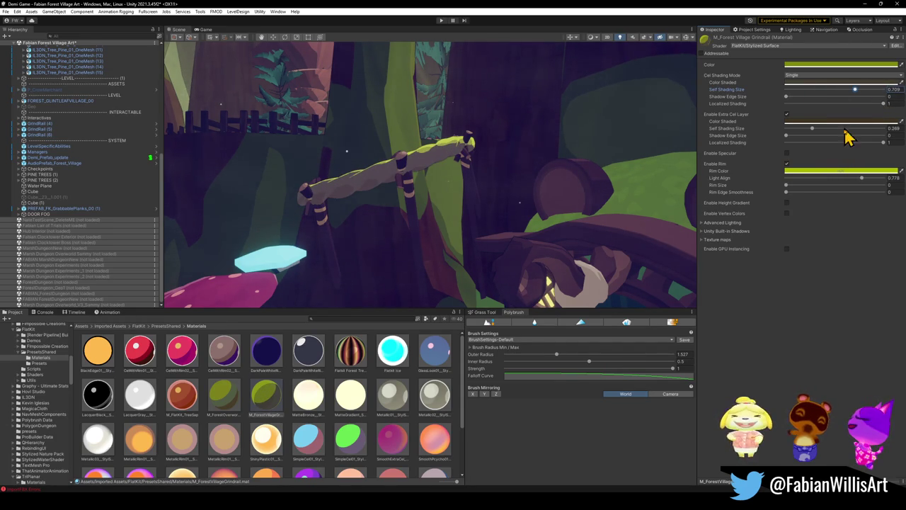
Test the extra and main Self Shading Sizes, undoing the main size change
left_click_drag(835, 143, 820, 144)
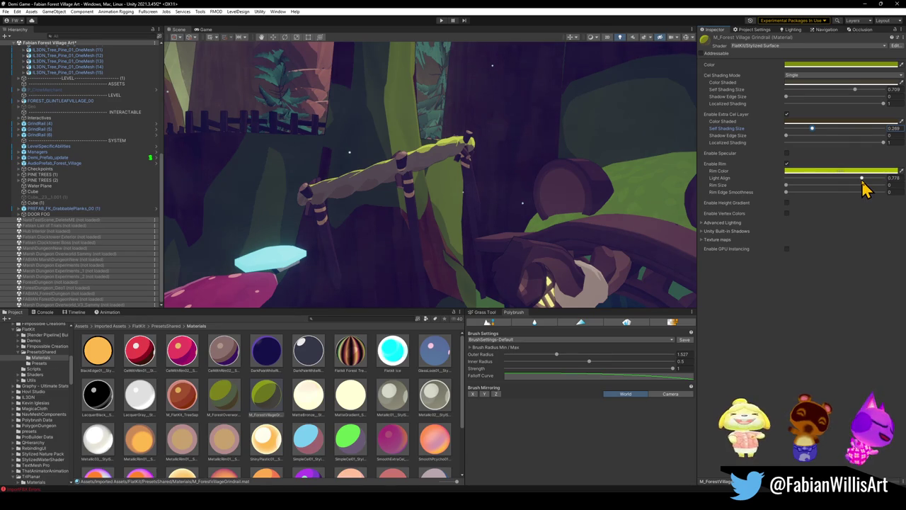
mouse_move(521, 153)
left_mouse_down()
mouse_move(571, 166)
mouse_move(594, 190)
left_mouse_up()
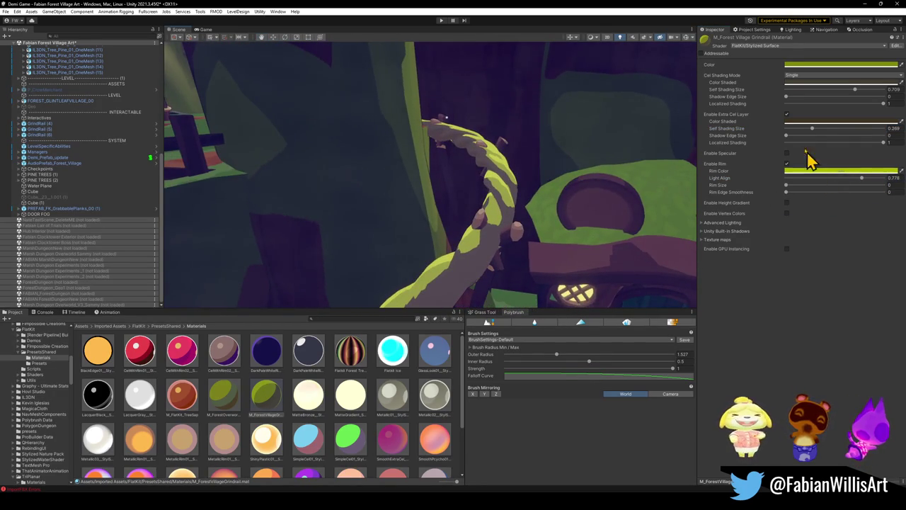
mouse_move(813, 131)
left_mouse_down()
mouse_move(882, 146)
mouse_move(833, 151)
left_mouse_up()
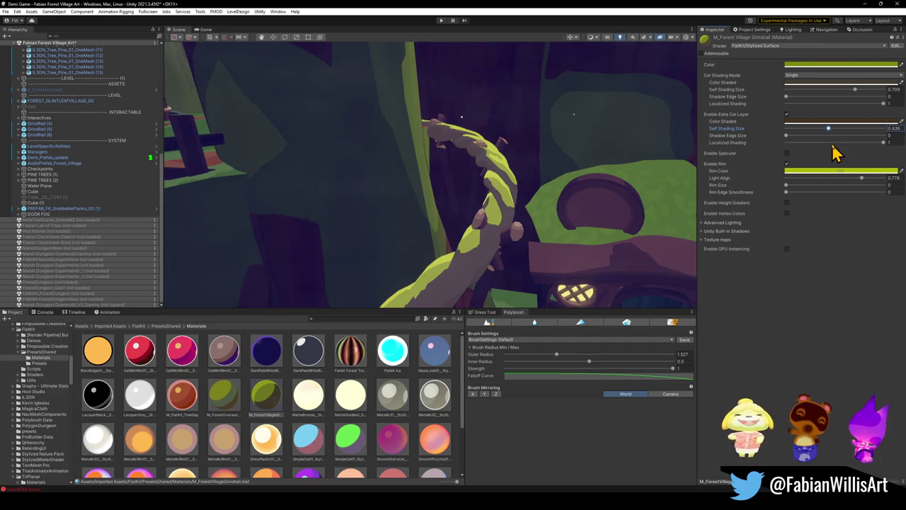
left_click_drag(854, 93, 840, 100)
mouse_move(545, 177)
left_mouse_down()
mouse_move(521, 162)
mouse_move(550, 163)
mouse_move(550, 174)
mouse_move(505, 203)
mouse_move(516, 191)
left_mouse_up()
key("ctrl+z")
mouse_move(811, 131)
left_mouse_down()
mouse_move(865, 140)
mouse_move(846, 141)
left_mouse_up()
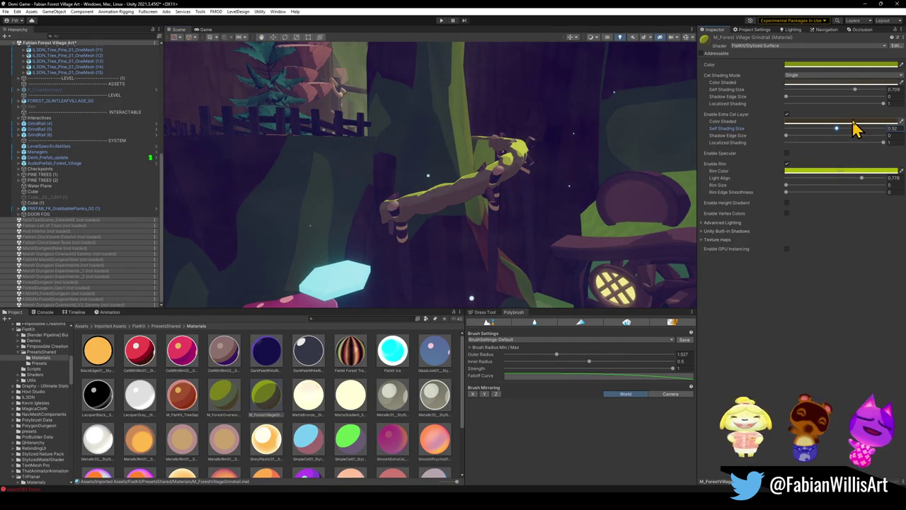
Recolour the extra shaded tone, set its size to 0.52, and keep main size 0.709
left_click(854, 122)
mouse_move(854, 177)
left_mouse_down()
mouse_move(861, 186)
mouse_move(865, 178)
mouse_move(862, 186)
mouse_move(857, 175)
left_mouse_up()
left_click(779, 266)
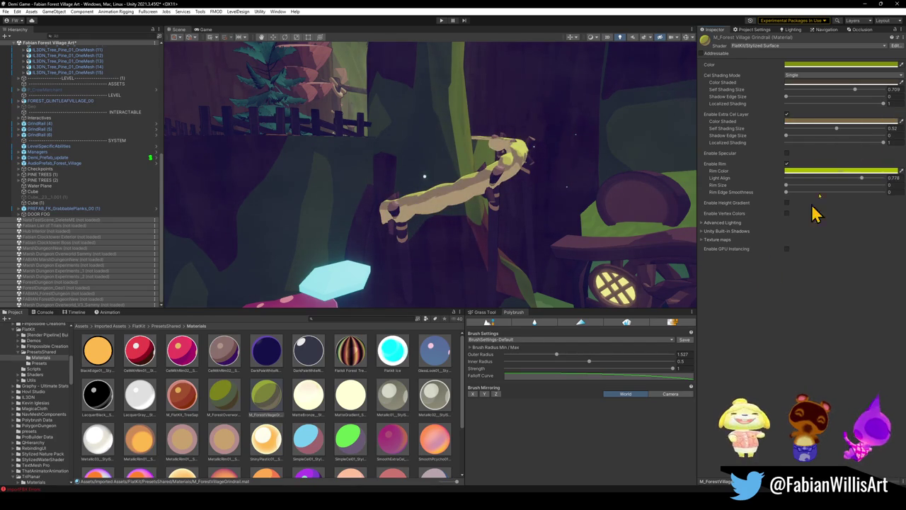
left_click_drag(849, 128, 841, 142)
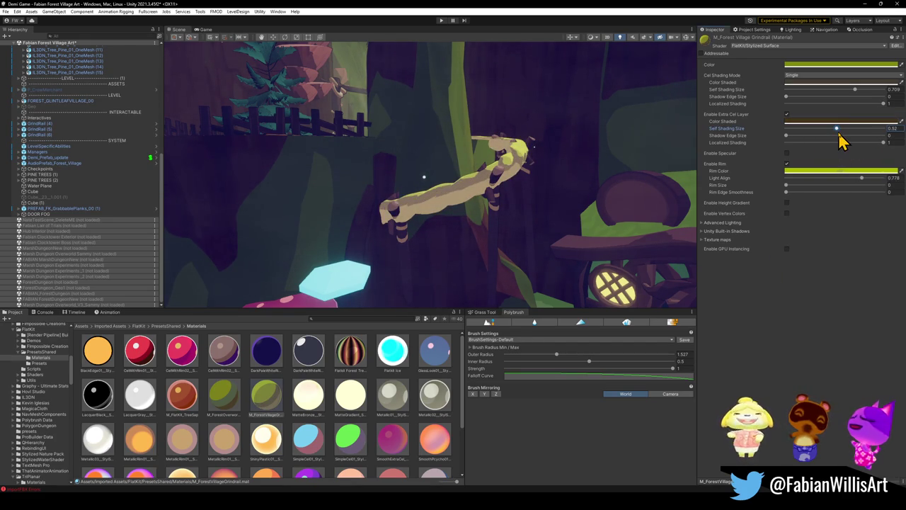
left_click_drag(855, 90, 837, 95)
key("ctrl+z")
key("ctrl+y")
key("ctrl+z")
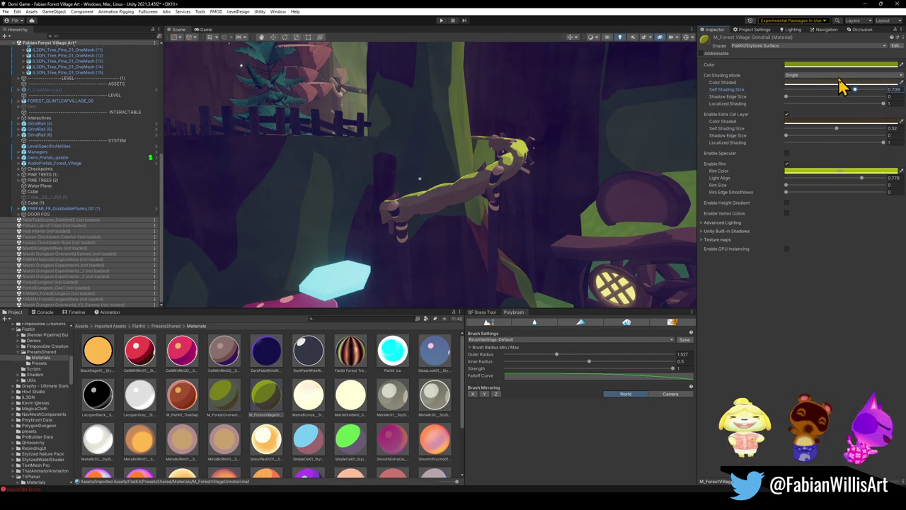
Darken the main shaded tone and fine-tune sizes, ending with extra cel size 0.289
left_click(834, 83)
left_click_drag(869, 155, 865, 143)
left_click_drag(857, 139, 857, 145)
mouse_move(581, 155)
left_mouse_down()
mouse_move(596, 146)
mouse_move(596, 162)
mouse_move(584, 165)
left_mouse_up()
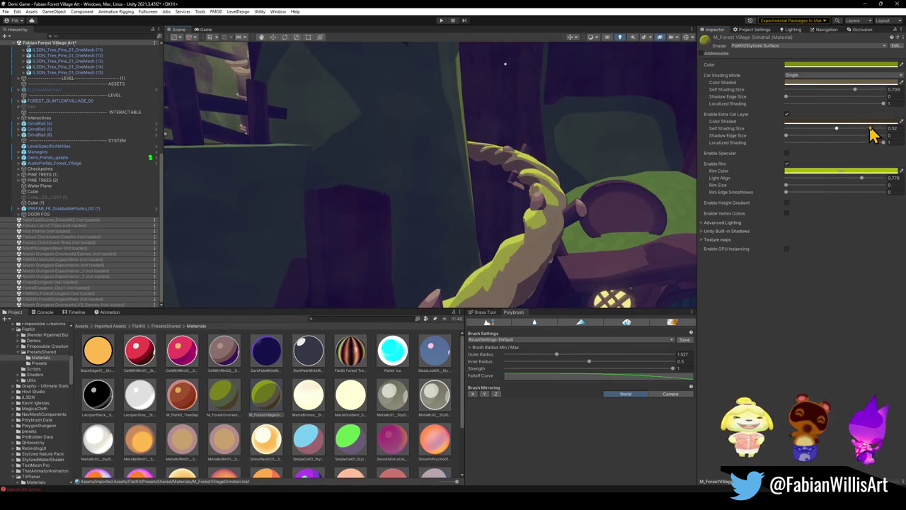
mouse_move(836, 128)
left_mouse_down()
mouse_move(828, 135)
mouse_move(836, 130)
left_mouse_up()
mouse_move(861, 178)
left_mouse_down()
mouse_move(845, 186)
mouse_move(860, 180)
left_mouse_up()
mouse_move(854, 90)
left_mouse_down()
mouse_move(842, 95)
mouse_move(858, 104)
mouse_move(835, 136)
mouse_move(805, 142)
mouse_move(818, 140)
left_mouse_up()
mouse_move(849, 90)
left_mouse_down()
mouse_move(837, 101)
mouse_move(860, 105)
mouse_move(853, 111)
left_mouse_up()
mouse_move(495, 106)
left_mouse_down()
mouse_move(404, 85)
mouse_move(564, 164)
mouse_move(552, 169)
left_mouse_up()
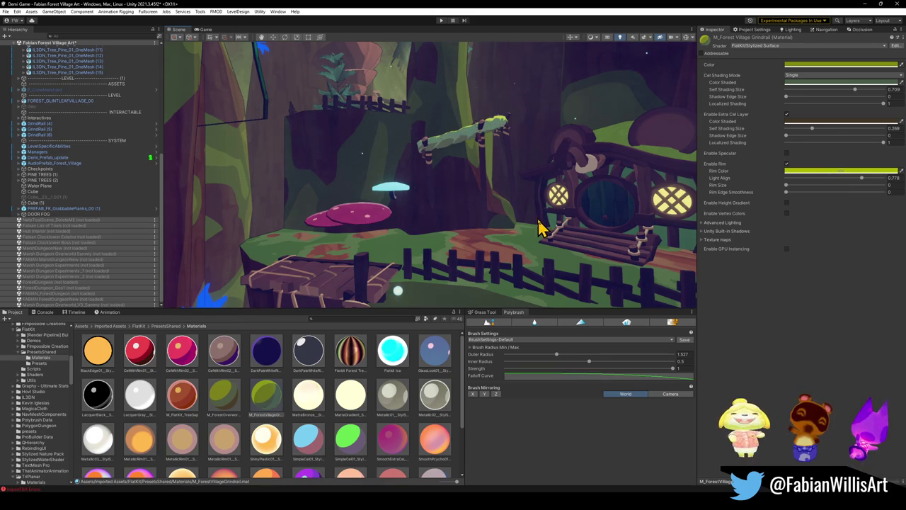
Make the extra shaded tone a richer brown and the main shaded tone more saturated green
mouse_move(546, 212)
left_mouse_down()
mouse_move(502, 196)
mouse_move(499, 177)
mouse_move(499, 200)
mouse_move(524, 194)
left_mouse_up()
left_click(837, 122)
left_click_drag(866, 190, 832, 204)
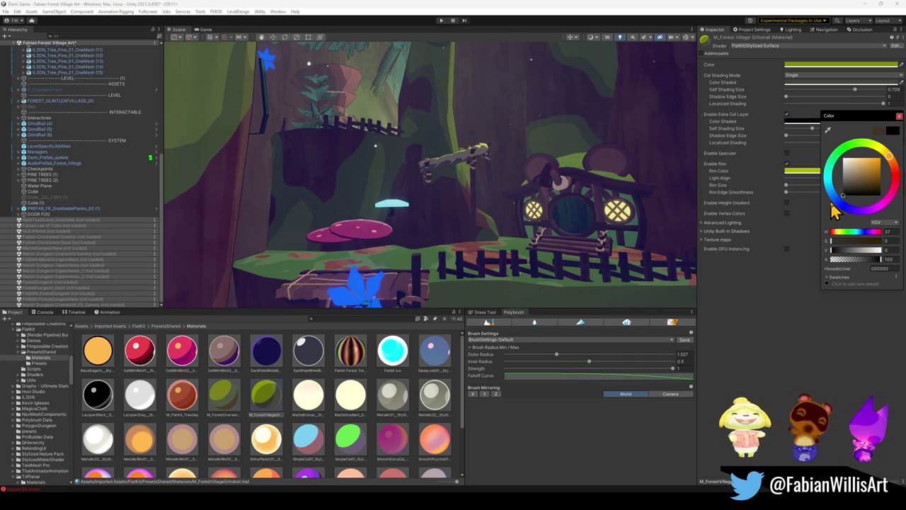
key("Return")
left_click(825, 83)
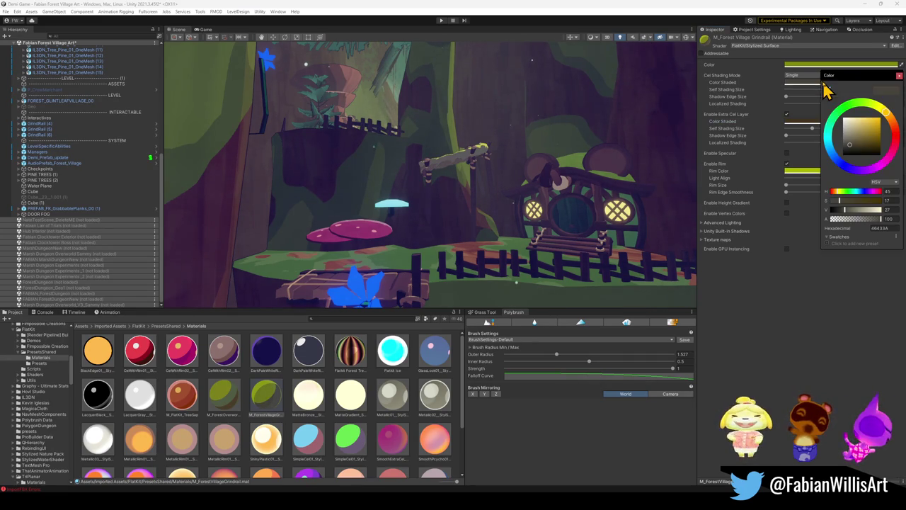
left_click_drag(852, 148, 873, 144)
mouse_move(521, 158)
left_mouse_down()
mouse_move(502, 151)
mouse_move(551, 188)
left_mouse_up()
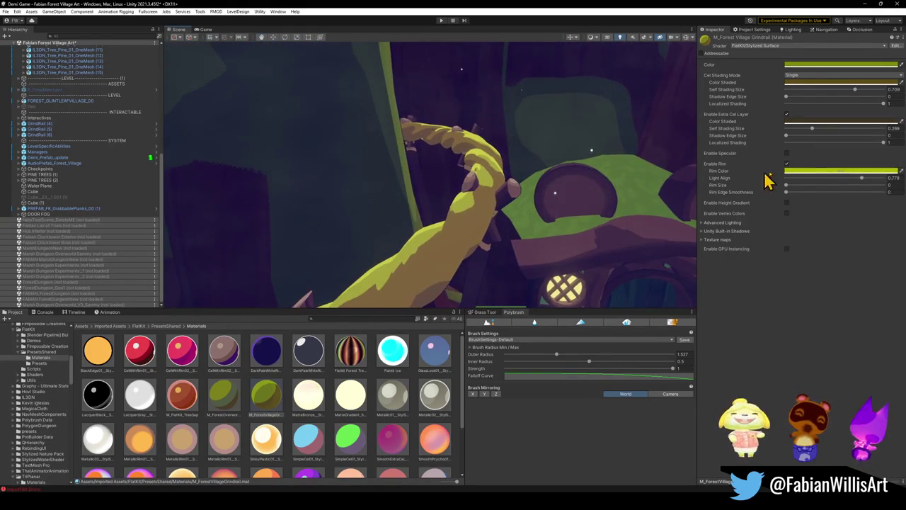
left_click(846, 83)
left_click_drag(884, 117, 871, 116)
Fly the Scene camera past the treehouse to the green branch and its posts
mouse_move(570, 170)
left_mouse_down()
mouse_move(498, 133)
mouse_move(520, 139)
left_mouse_up()
key("s")
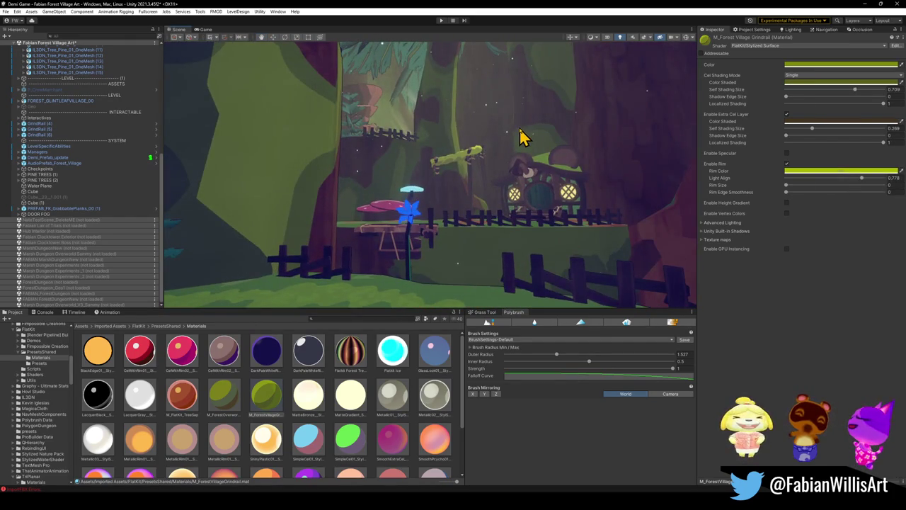
key("w")
mouse_move(460, 170)
left_mouse_down()
mouse_move(461, 156)
mouse_move(481, 160)
mouse_move(530, 189)
mouse_move(452, 162)
mouse_move(495, 182)
mouse_move(475, 198)
mouse_move(432, 197)
mouse_move(472, 222)
left_mouse_up()
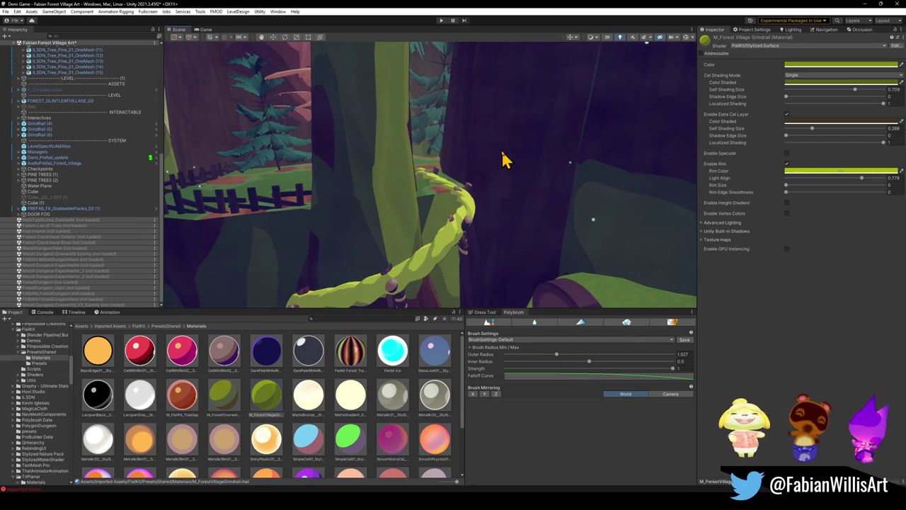
mouse_move(501, 160)
left_mouse_down()
mouse_move(431, 189)
mouse_move(492, 188)
mouse_move(453, 194)
mouse_move(315, 178)
mouse_move(470, 189)
mouse_move(514, 166)
mouse_move(487, 160)
mouse_move(464, 182)
mouse_move(516, 174)
left_mouse_up()
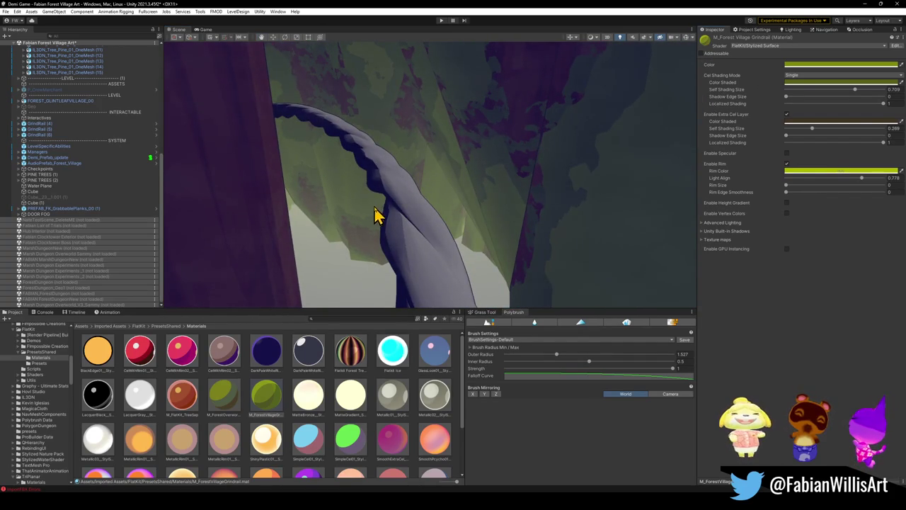
Apply the M_Forest Village Grindrail material to the purple vine branch, turning it lime green
left_click_drag(455, 253, 428, 268)
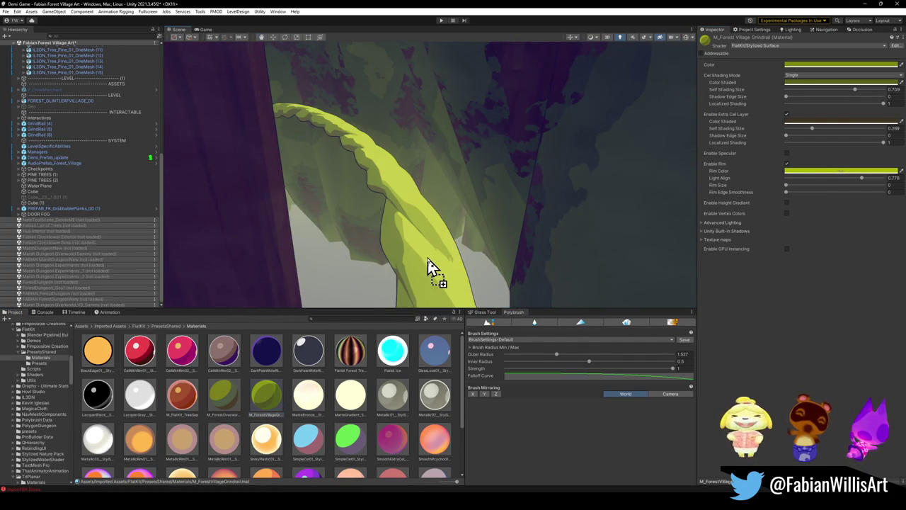
left_click_drag(419, 207, 453, 226)
mouse_move(233, 398)
left_mouse_down()
mouse_move(481, 251)
mouse_move(400, 215)
mouse_move(370, 219)
mouse_move(453, 228)
mouse_move(383, 234)
mouse_move(305, 217)
mouse_move(374, 208)
mouse_move(389, 240)
left_mouse_up()
mouse_move(262, 390)
left_mouse_down()
mouse_move(498, 198)
mouse_move(396, 186)
mouse_move(495, 177)
mouse_move(384, 178)
mouse_move(459, 191)
mouse_move(339, 203)
mouse_move(487, 191)
mouse_move(455, 192)
mouse_move(465, 182)
mouse_move(250, 205)
mouse_move(289, 226)
mouse_move(417, 251)
mouse_move(460, 269)
mouse_move(324, 275)
left_mouse_up()
Orbit around the lime branch, planks and crystal for a wider view
mouse_move(237, 399)
left_mouse_down()
mouse_move(274, 351)
mouse_move(390, 293)
mouse_move(359, 238)
mouse_move(319, 239)
mouse_move(491, 213)
mouse_move(576, 177)
mouse_move(565, 156)
mouse_move(523, 137)
mouse_move(530, 146)
mouse_move(477, 153)
mouse_move(307, 151)
mouse_move(455, 182)
mouse_move(397, 203)
mouse_move(384, 231)
left_mouse_up()
left_click_drag(230, 409, 425, 296)
mouse_move(349, 228)
left_mouse_down()
mouse_move(304, 217)
mouse_move(445, 257)
mouse_move(471, 253)
mouse_move(461, 265)
left_mouse_up()
Select the Bounce Shroom (10) object in the Scene view
left_click(461, 265)
scroll(456, 272, "up", 3)
left_click(456, 275)
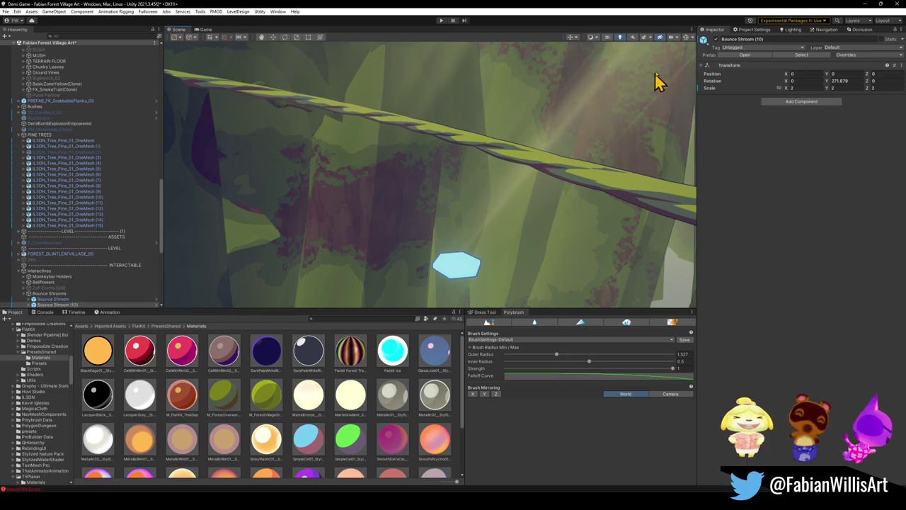
Fly the camera through the forest toward the fence and bridge
mouse_move(632, 117)
left_mouse_down()
mouse_move(151, 265)
mouse_move(397, 186)
mouse_move(492, 208)
mouse_move(546, 178)
mouse_move(637, 176)
mouse_move(572, 190)
mouse_move(637, 179)
mouse_move(414, 188)
mouse_move(479, 174)
mouse_move(421, 146)
mouse_move(348, 188)
left_mouse_up()
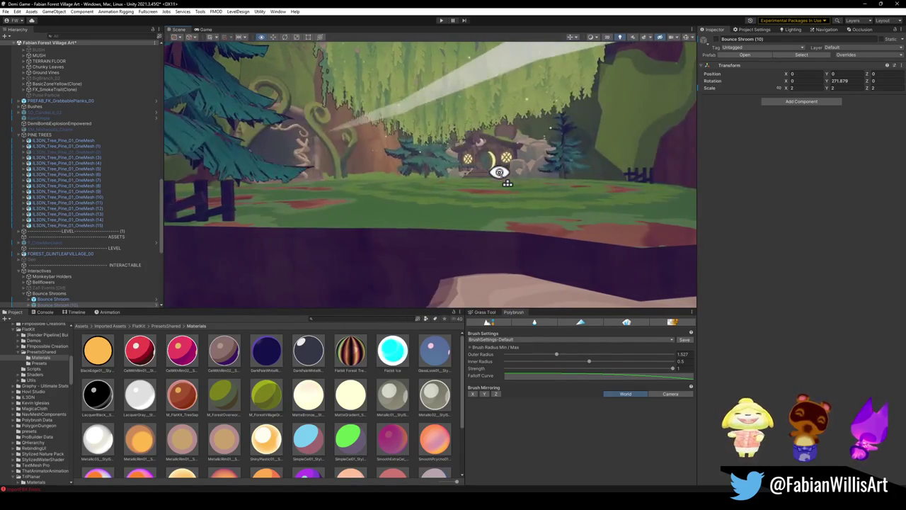
key("w")
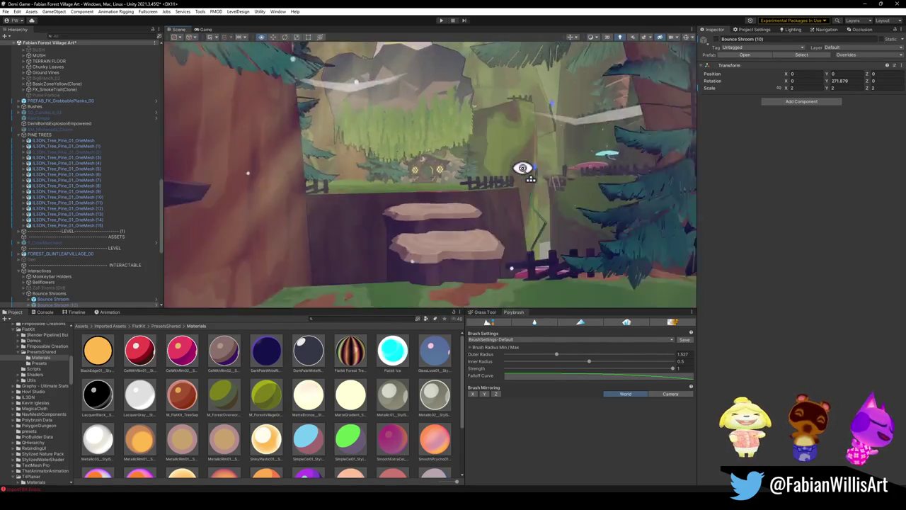
key("w")
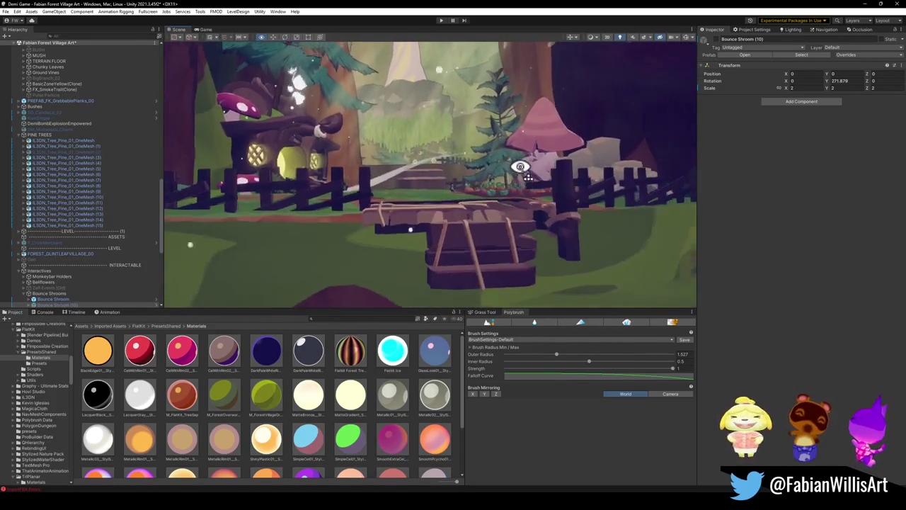
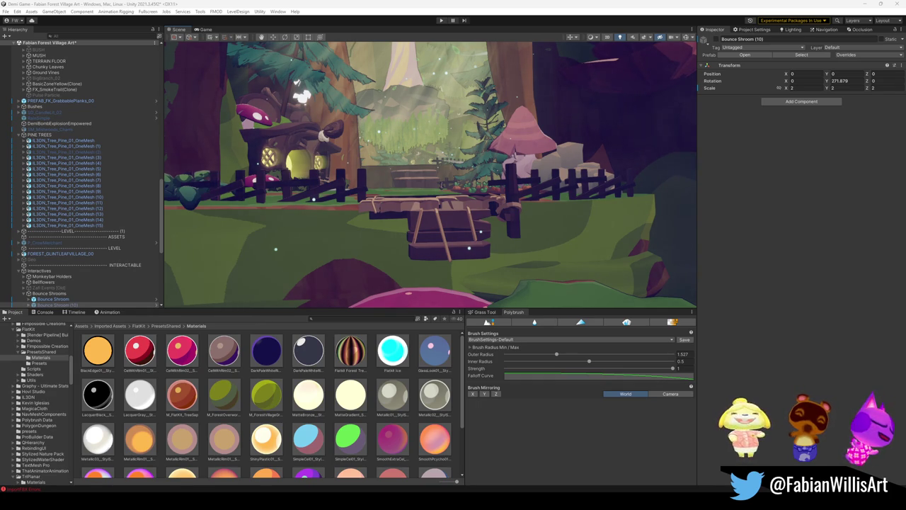
key("super+shift+s")
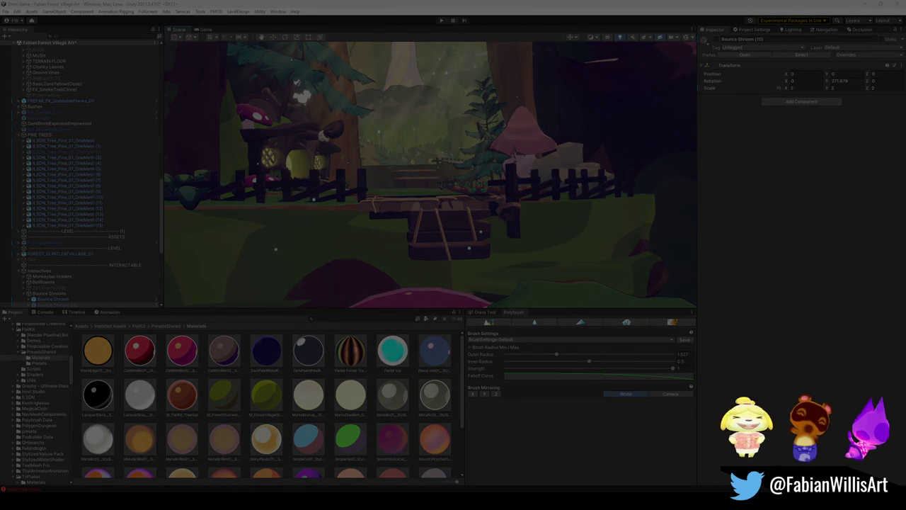
key("Escape")
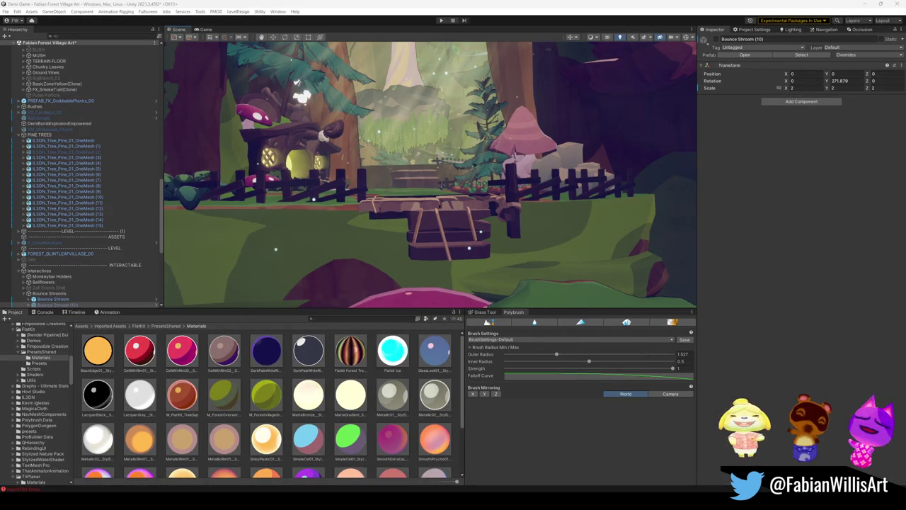